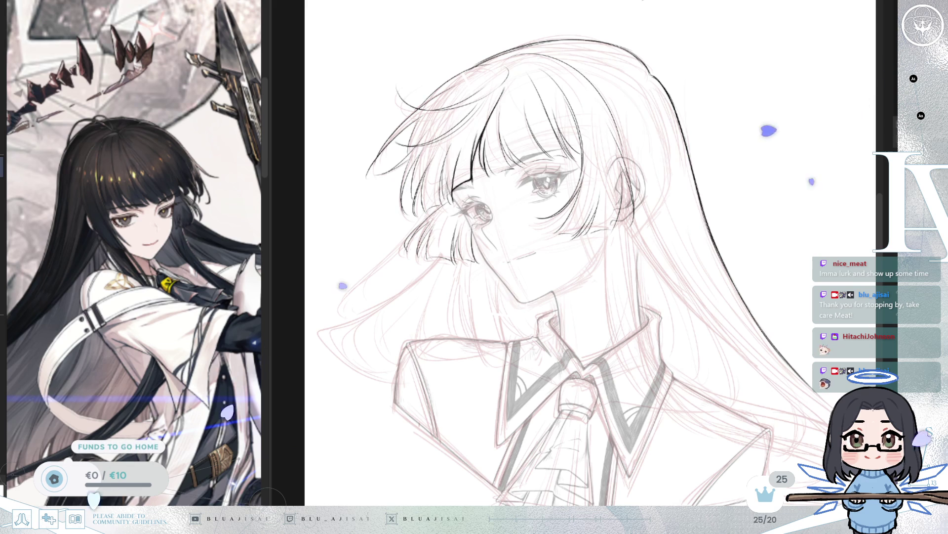
- Zoom and rotate the canvas onto the bangs, turning it sideways for inking the hair strands
{"action": "scroll", "coordinate": [551, 252], "scroll_direction": "up", "scroll_amount": 3}
{"action": "scroll", "coordinate": [556, 149], "scroll_direction": "up", "scroll_amount": 2}
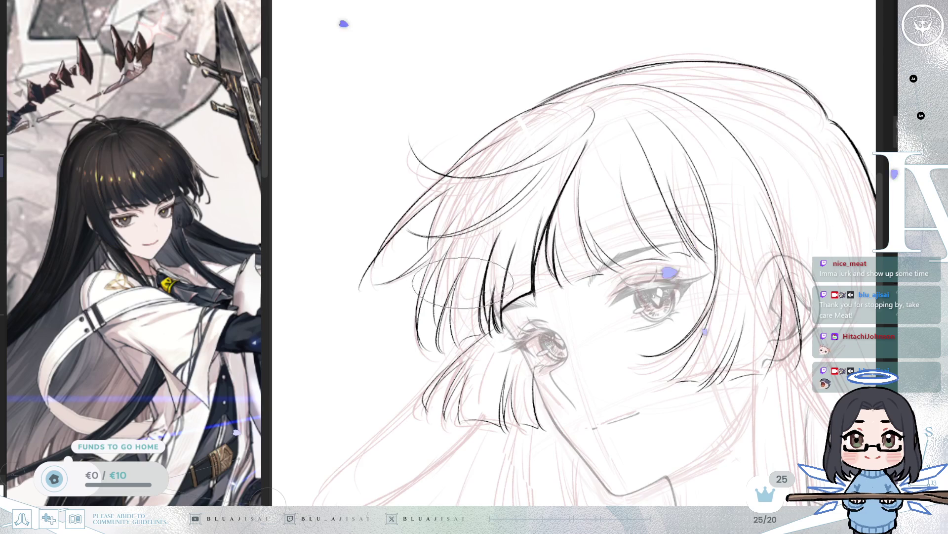
{"action": "mouse_move", "coordinate": [464, 276]}
{"action": "left_mouse_down"}
{"action": "mouse_move", "coordinate": [512, 257]}
{"action": "mouse_move", "coordinate": [499, 224]}
{"action": "left_mouse_up"}
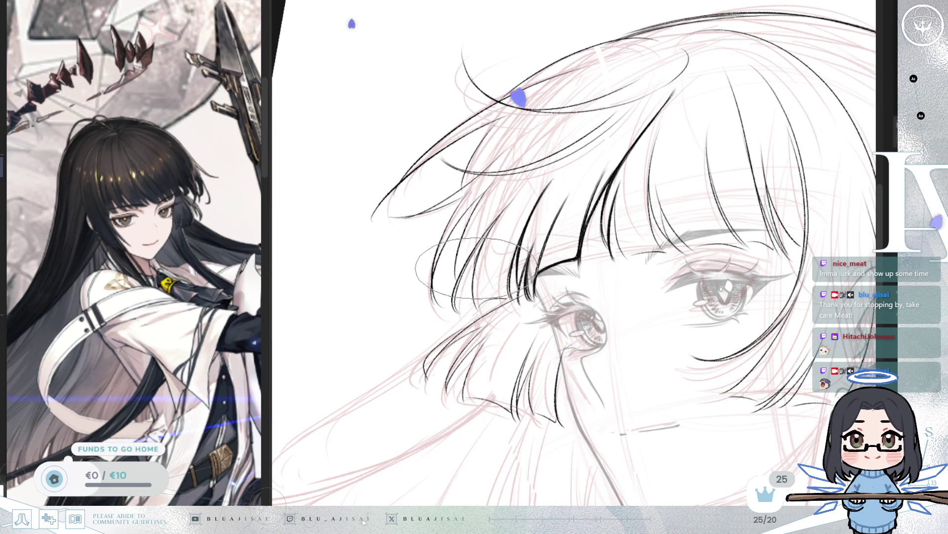
{"action": "left_click_drag", "start_coordinate": [474, 232], "coordinate": [498, 218]}
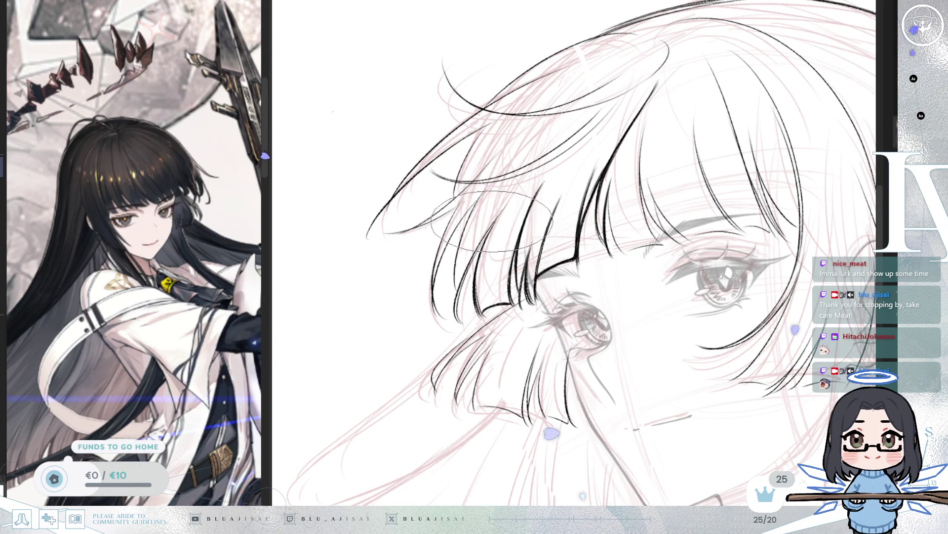
{"action": "left_click_drag", "start_coordinate": [482, 251], "coordinate": [484, 204]}
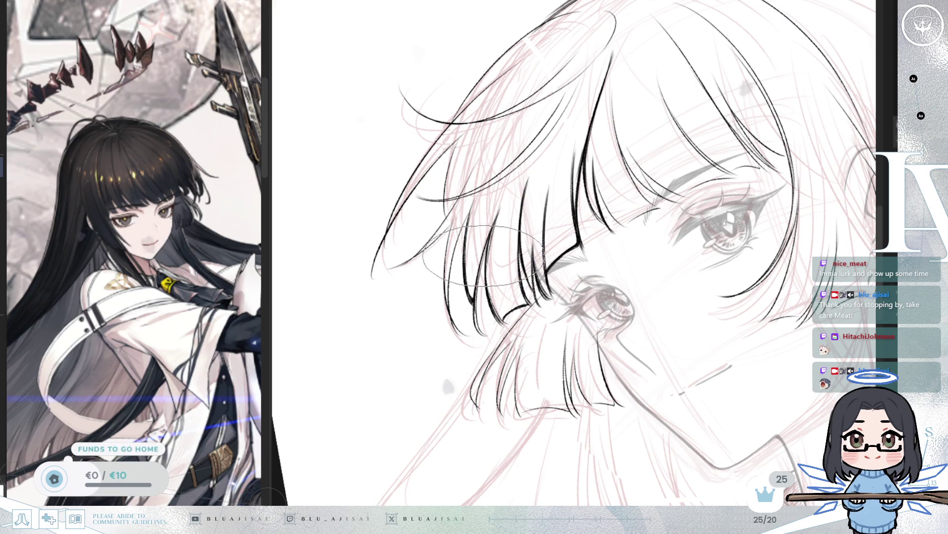
{"action": "scroll", "coordinate": [490, 230], "scroll_direction": "up", "scroll_amount": 1}
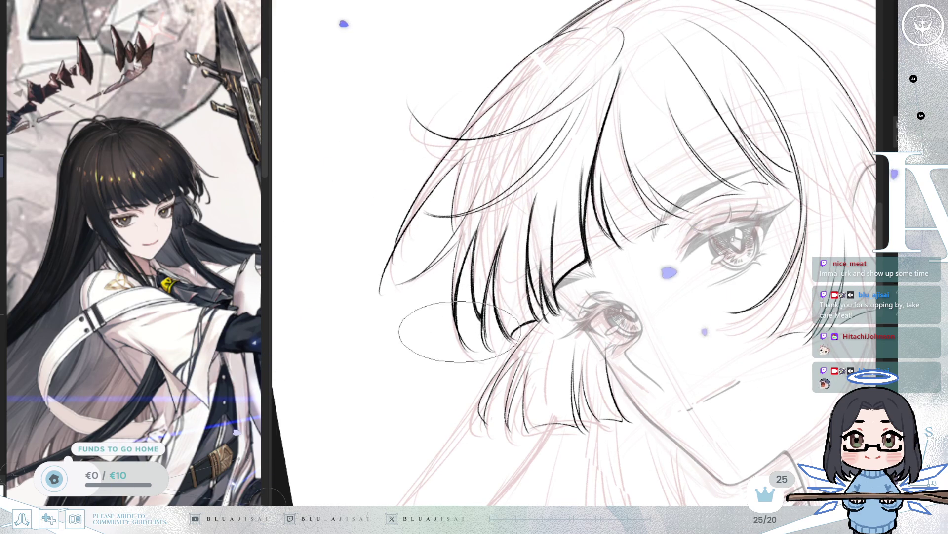
{"action": "key", "text": "^"}
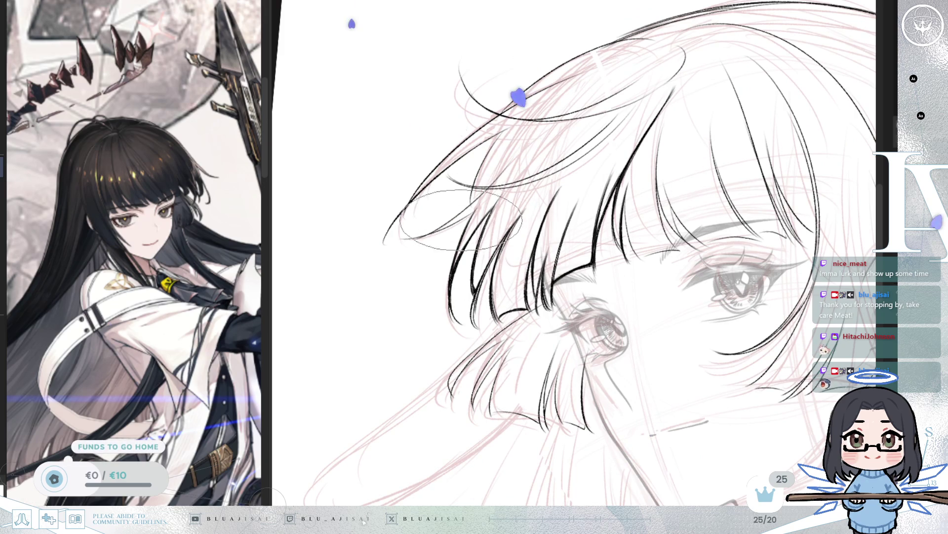
{"action": "key", "text": "^"}
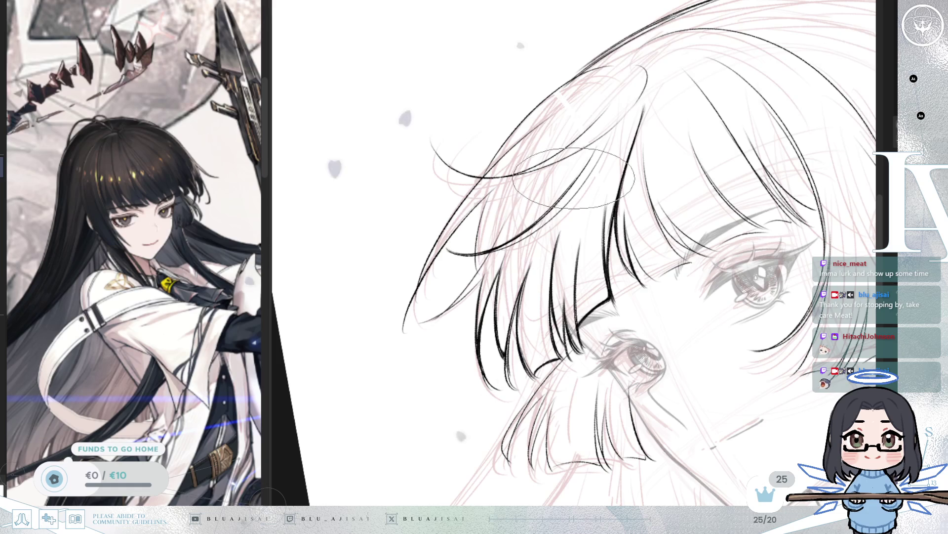
{"action": "key", "text": "^"}
{"action": "key", "text": "^"}
{"action": "key", "text": "^"}
{"action": "key", "text": "^"}
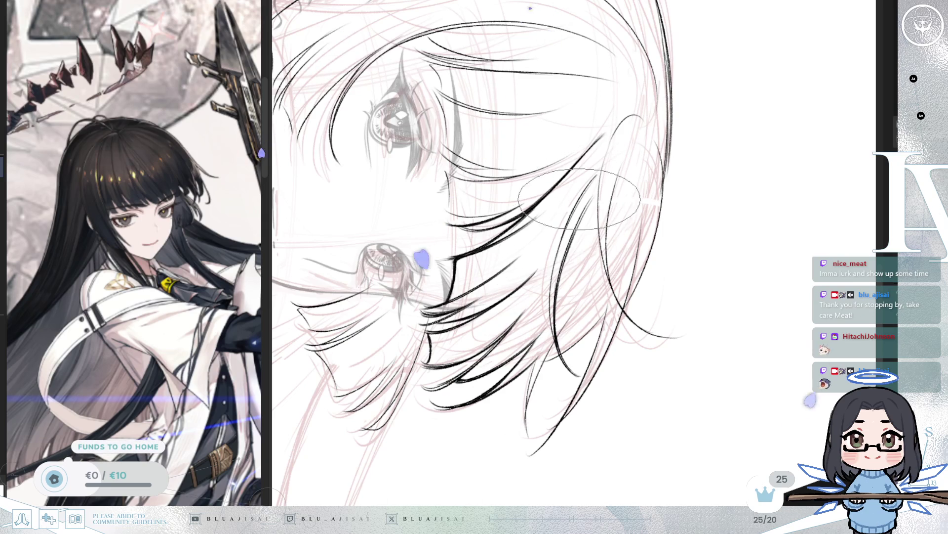
- Re-angle the canvas over the bang tips and side strands near the eyes, ending nearly upright
{"action": "mouse_move", "coordinate": [558, 250]}
{"action": "left_mouse_down"}
{"action": "mouse_move", "coordinate": [600, 200]}
{"action": "mouse_move", "coordinate": [687, 146]}
{"action": "left_mouse_up"}
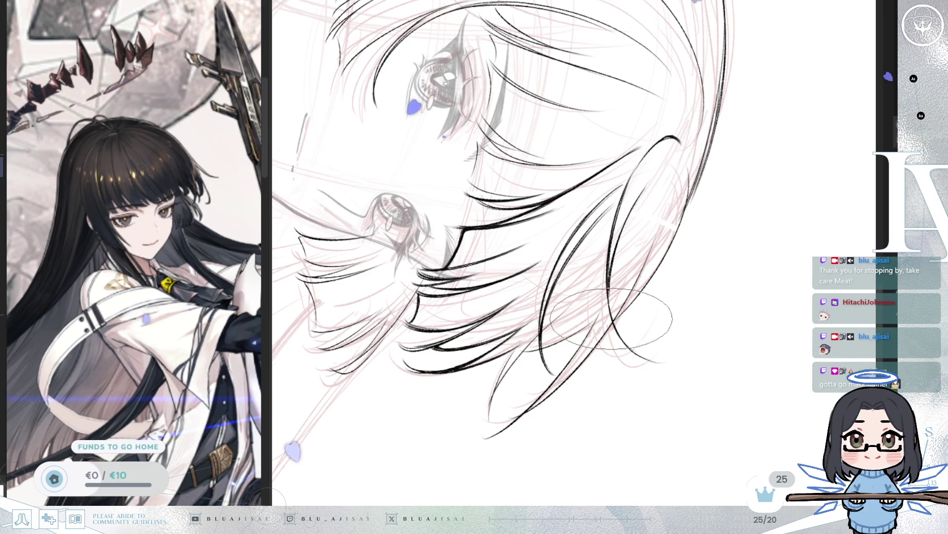
{"action": "mouse_move", "coordinate": [687, 266]}
{"action": "left_mouse_down"}
{"action": "mouse_move", "coordinate": [682, 257]}
{"action": "mouse_move", "coordinate": [731, 180]}
{"action": "mouse_move", "coordinate": [756, 165]}
{"action": "left_mouse_up"}
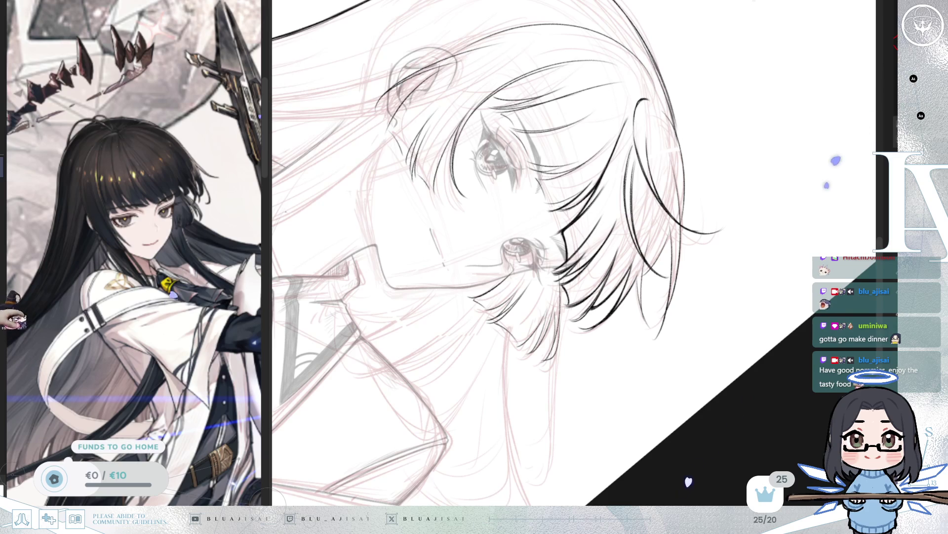
{"action": "left_click_drag", "start_coordinate": [608, 163], "coordinate": [581, 204]}
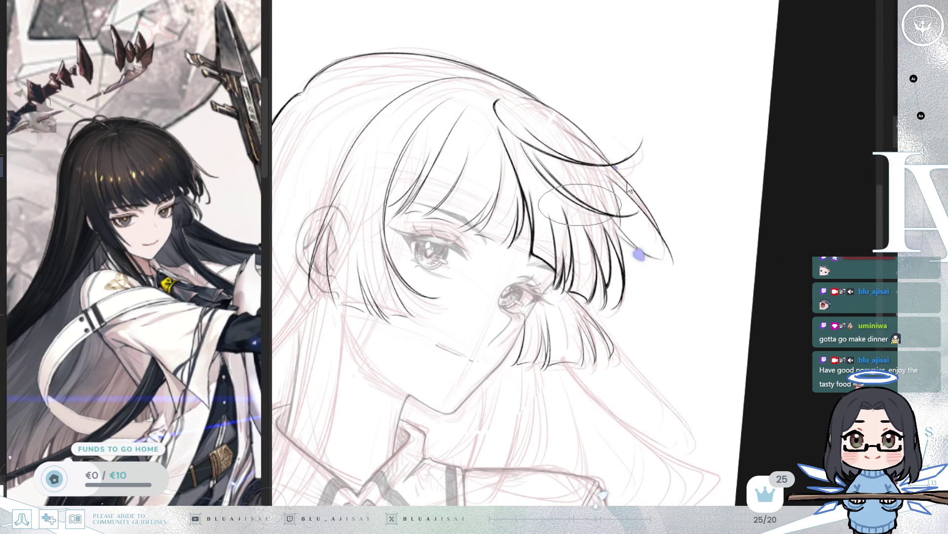
- Move the view from the eye up to the crown of the hair, then back to both eyes
{"action": "mouse_move", "coordinate": [580, 205]}
{"action": "left_mouse_down"}
{"action": "mouse_move", "coordinate": [630, 239]}
{"action": "mouse_move", "coordinate": [643, 222]}
{"action": "left_mouse_up"}
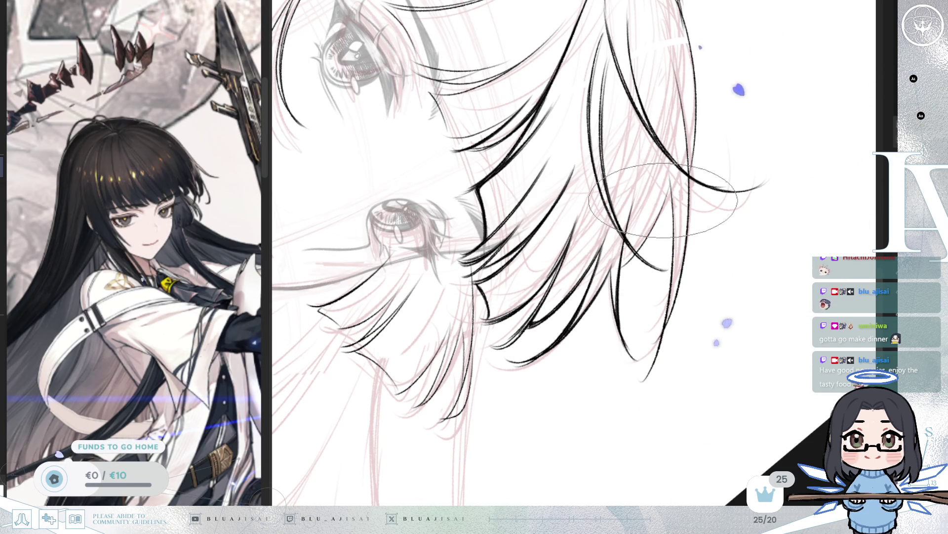
{"action": "left_click_drag", "start_coordinate": [660, 203], "coordinate": [572, 163]}
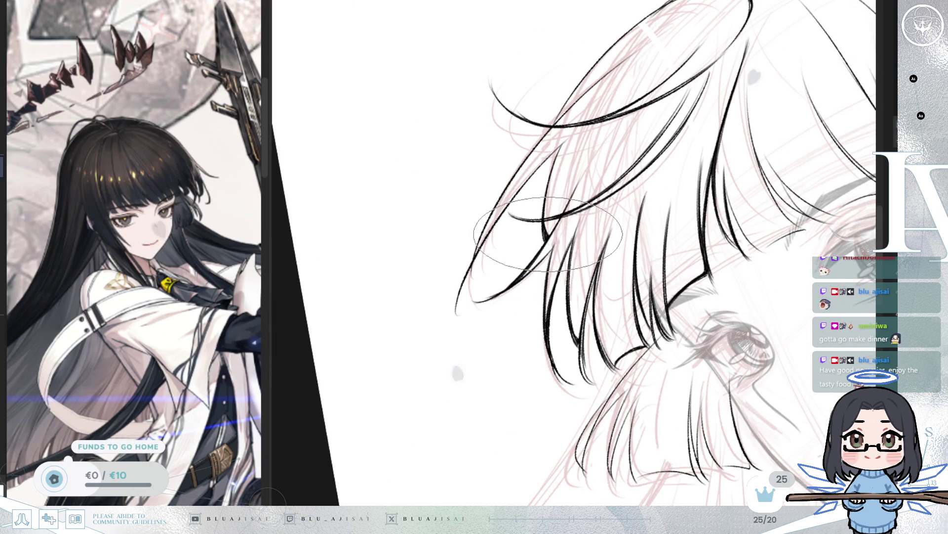
{"action": "mouse_move", "coordinate": [566, 233]}
{"action": "left_mouse_down"}
{"action": "mouse_move", "coordinate": [584, 267]}
{"action": "mouse_move", "coordinate": [568, 286]}
{"action": "left_mouse_up"}
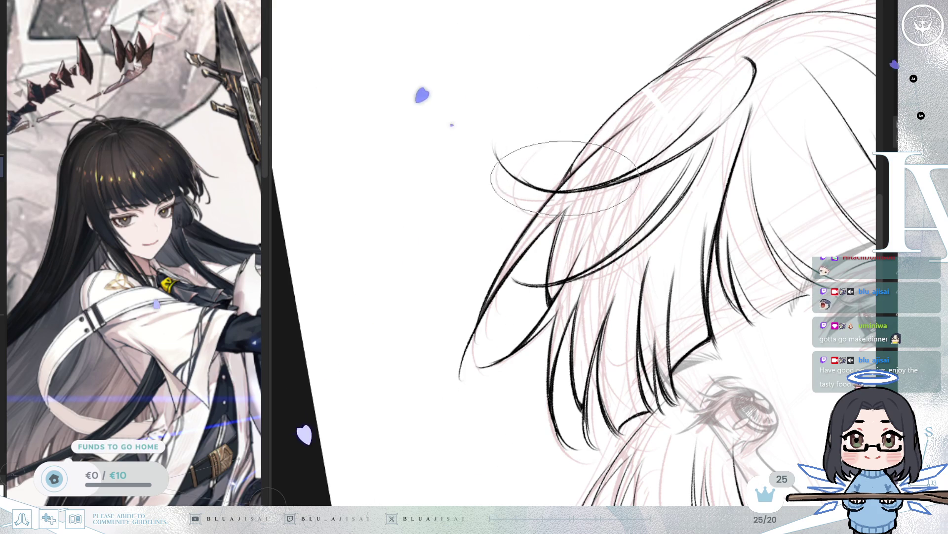
{"action": "left_click_drag", "start_coordinate": [550, 201], "coordinate": [520, 223]}
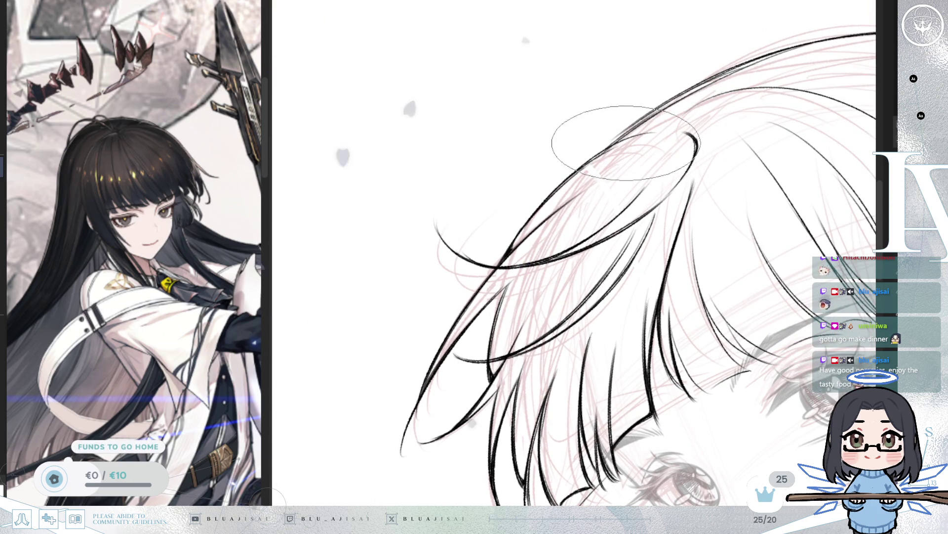
{"action": "left_click_drag", "start_coordinate": [654, 138], "coordinate": [557, 207]}
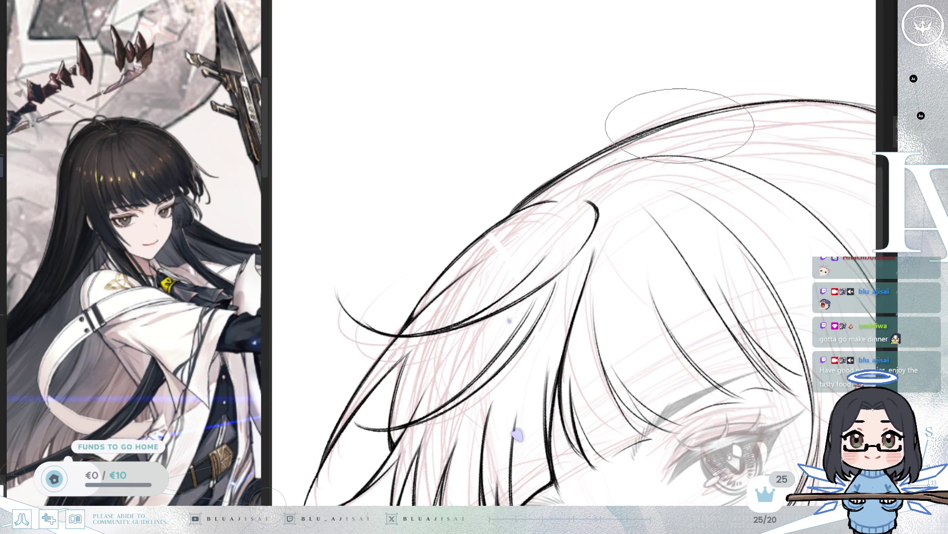
{"action": "mouse_move", "coordinate": [690, 185]}
{"action": "left_mouse_down"}
{"action": "mouse_move", "coordinate": [638, 139]}
{"action": "mouse_move", "coordinate": [602, 266]}
{"action": "mouse_move", "coordinate": [559, 181]}
{"action": "left_mouse_up"}
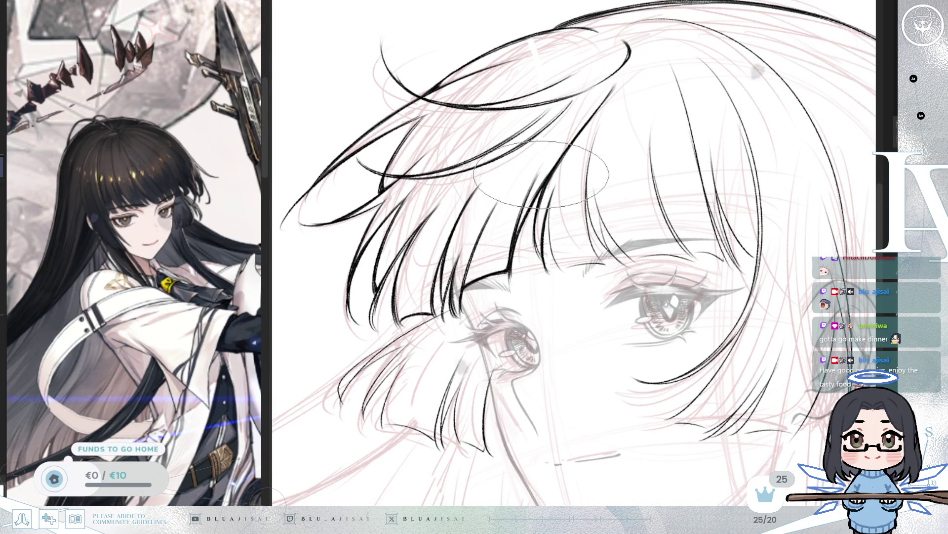
- Rotate and pan over the bangs and face-framing hair, then zoom out to see the whole face
{"action": "left_click_drag", "start_coordinate": [520, 257], "coordinate": [514, 212]}
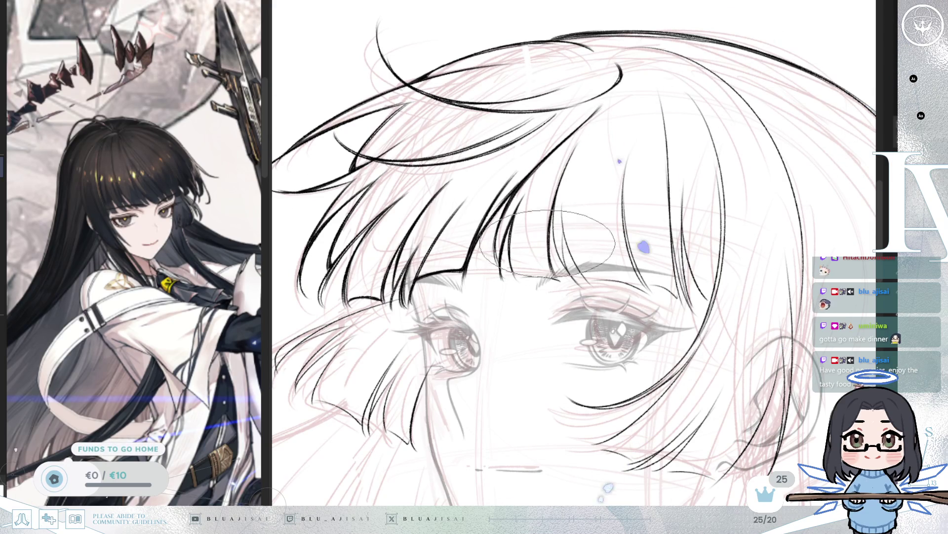
{"action": "left_click_drag", "start_coordinate": [577, 192], "coordinate": [535, 282]}
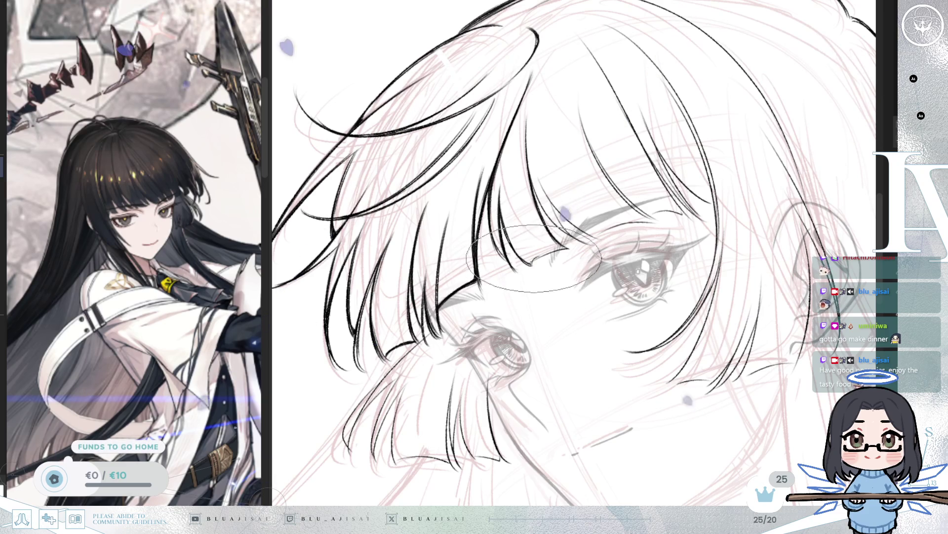
{"action": "left_click_drag", "start_coordinate": [550, 255], "coordinate": [589, 209]}
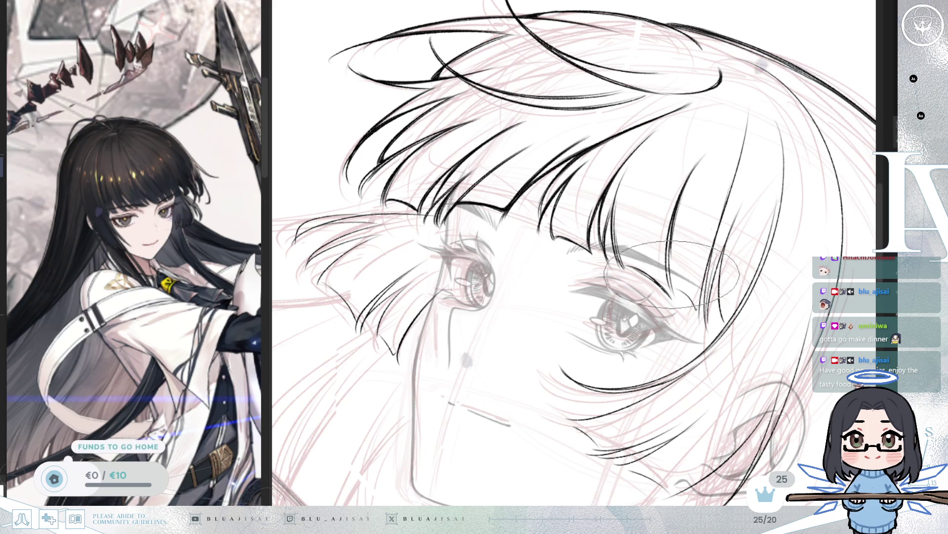
{"action": "left_click_drag", "start_coordinate": [698, 163], "coordinate": [678, 136]}
{"action": "left_click_drag", "start_coordinate": [667, 200], "coordinate": [663, 203]}
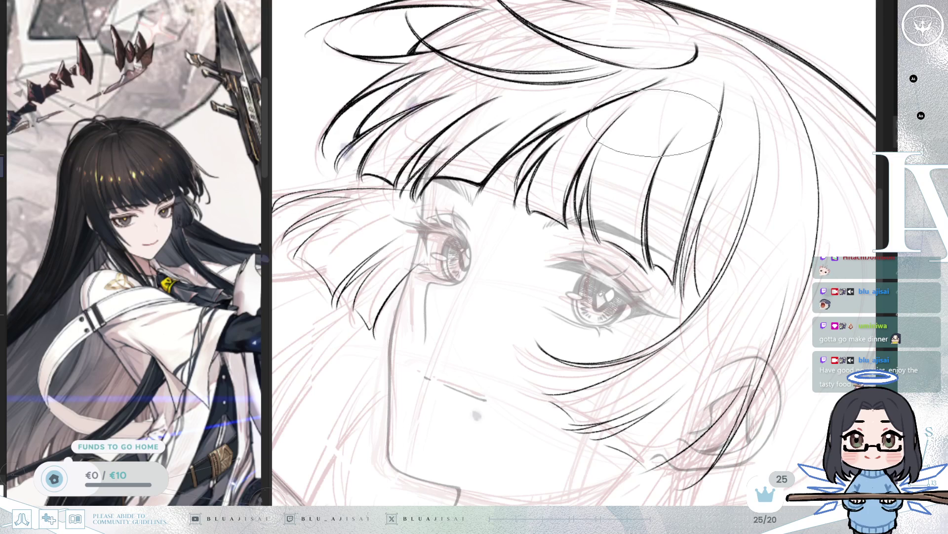
{"action": "left_click_drag", "start_coordinate": [657, 163], "coordinate": [626, 185]}
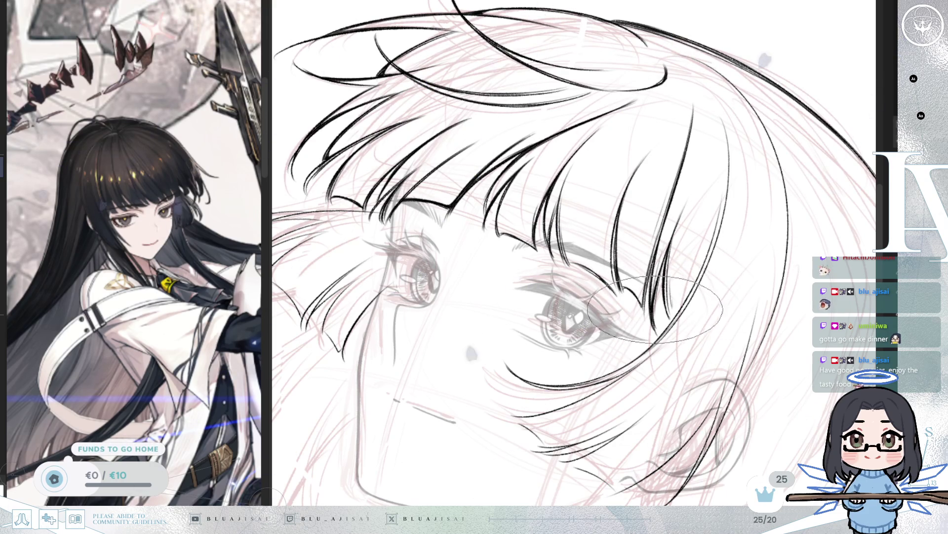
{"action": "mouse_move", "coordinate": [684, 264]}
{"action": "left_mouse_down"}
{"action": "mouse_move", "coordinate": [738, 202]}
{"action": "mouse_move", "coordinate": [779, 195]}
{"action": "left_mouse_up"}
{"action": "key", "text": "4"}
{"action": "key", "text": "4"}
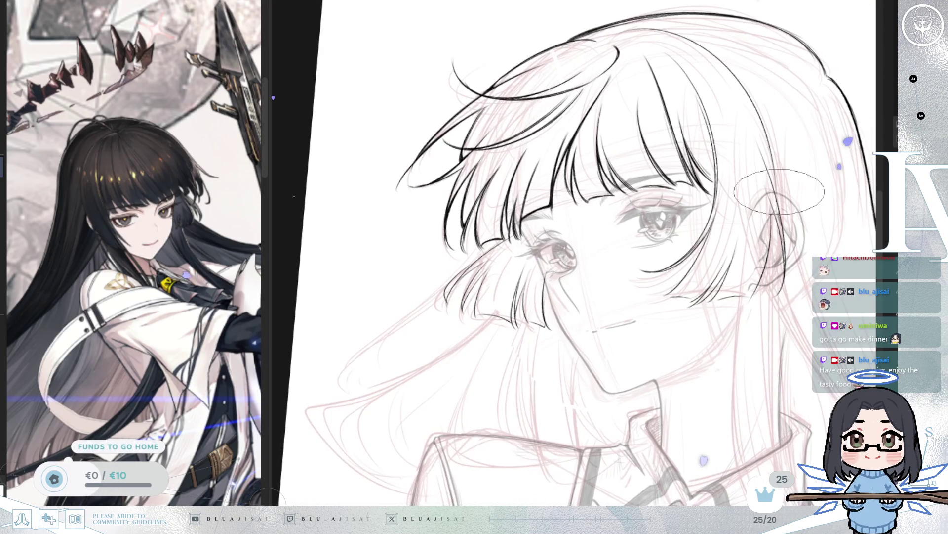
- Mirror and zoom the view, angling it over the hair strands near the ear
{"action": "key", "text": "m"}
{"action": "scroll", "coordinate": [587, 228], "scroll_direction": "up", "scroll_amount": 5}
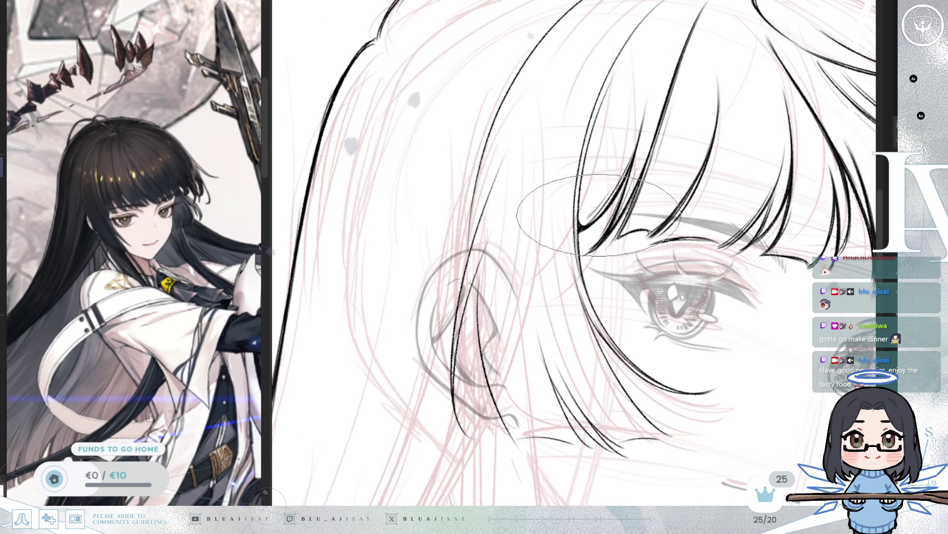
{"action": "left_click_drag", "start_coordinate": [632, 226], "coordinate": [591, 314]}
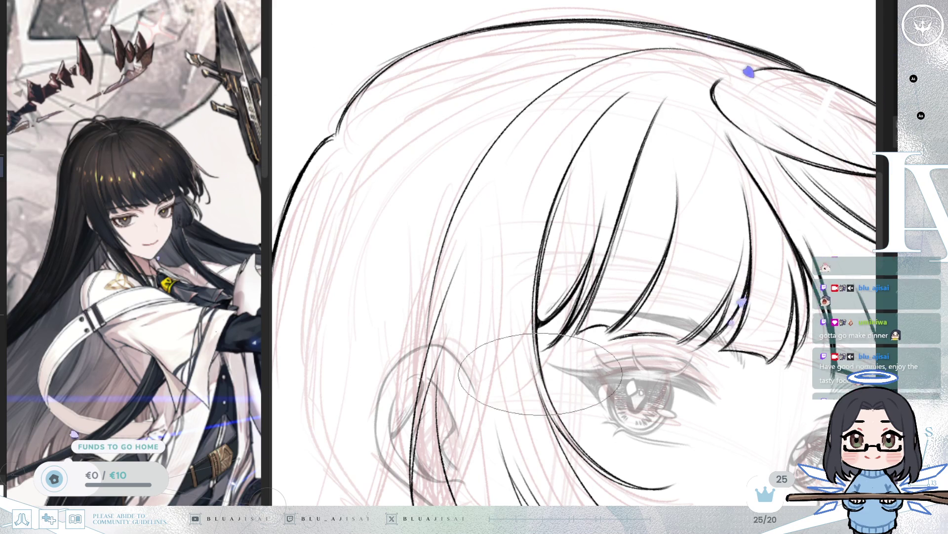
{"action": "left_click_drag", "start_coordinate": [537, 288], "coordinate": [532, 256]}
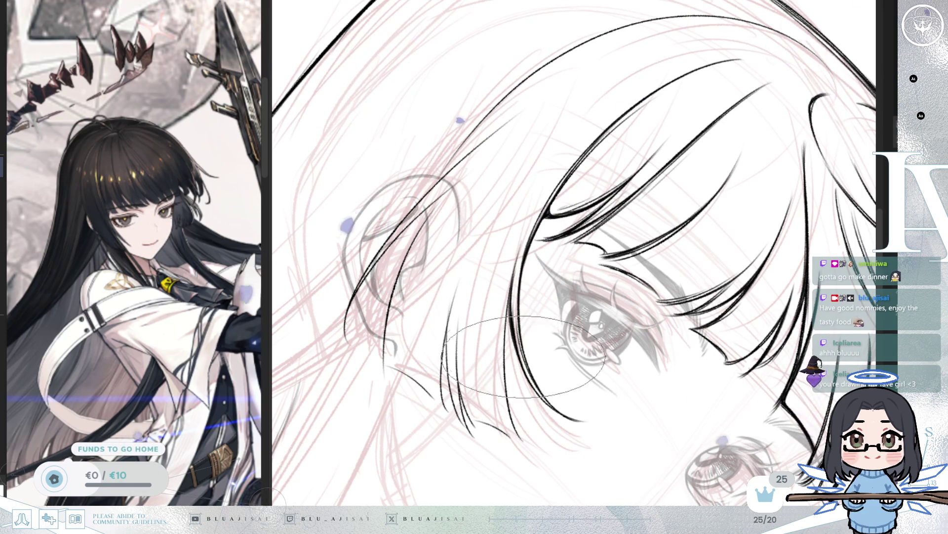
{"action": "mouse_move", "coordinate": [511, 316]}
{"action": "left_mouse_down"}
{"action": "mouse_move", "coordinate": [557, 295]}
{"action": "mouse_move", "coordinate": [591, 210]}
{"action": "mouse_move", "coordinate": [581, 226]}
{"action": "left_mouse_up"}
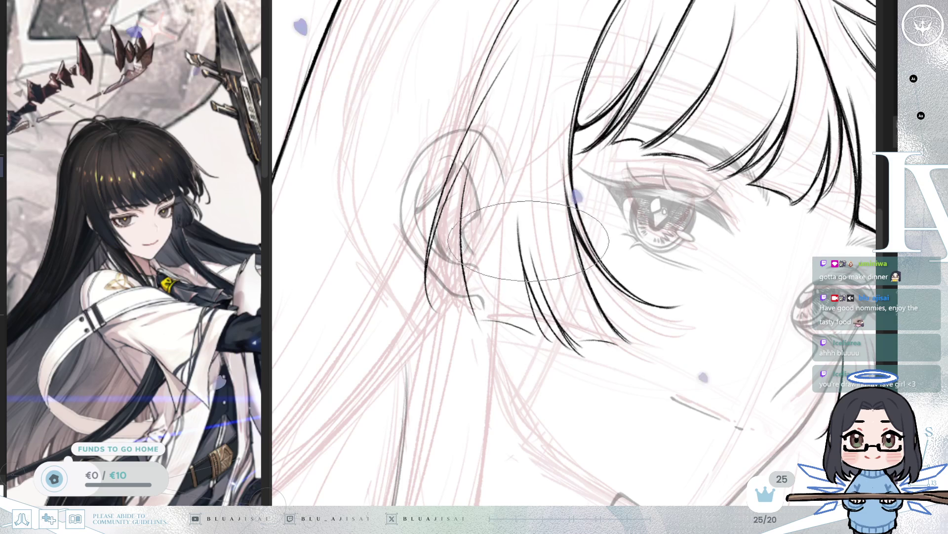
- Flip the view back, frame the side hair and ear, then zoom out
{"action": "key", "text": "h"}
{"action": "left_click_drag", "start_coordinate": [622, 321], "coordinate": [610, 289]}
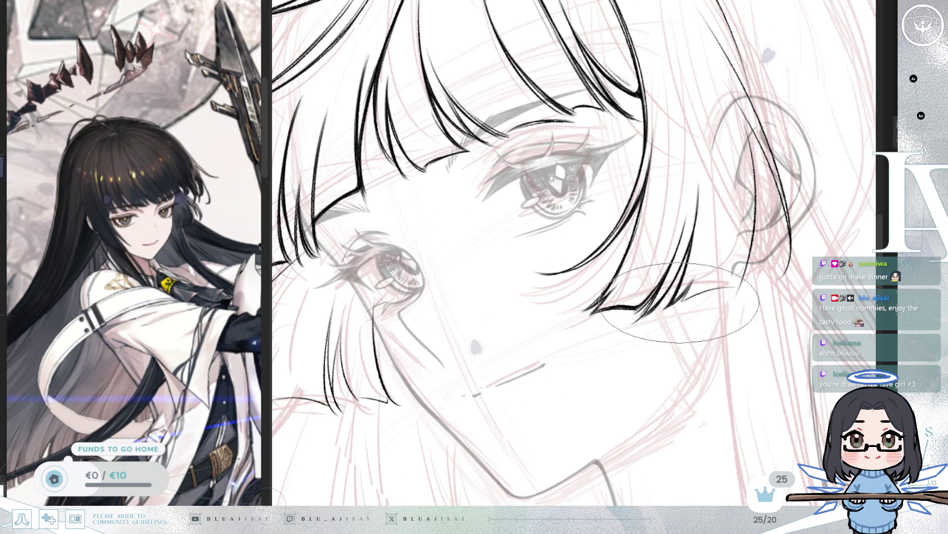
{"action": "left_click_drag", "start_coordinate": [733, 288], "coordinate": [523, 201]}
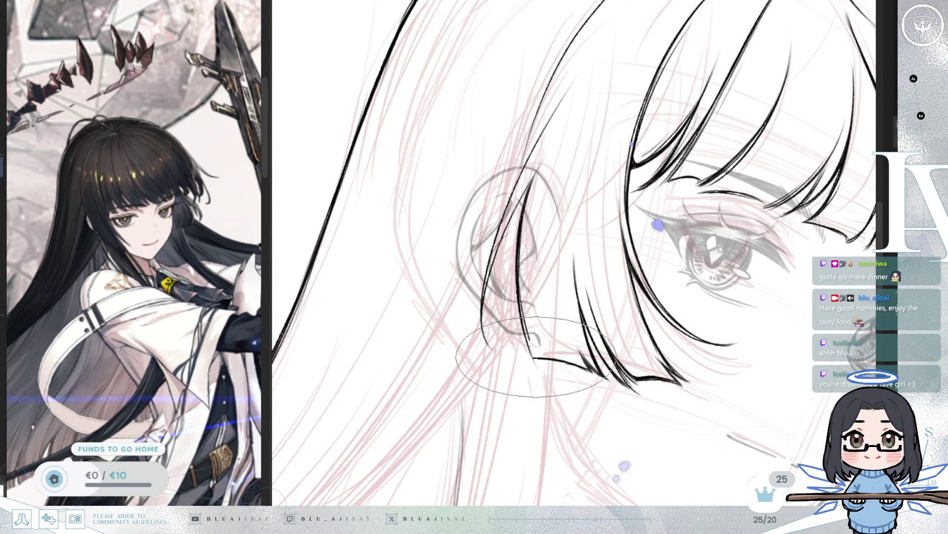
{"action": "key", "text": "Delete"}
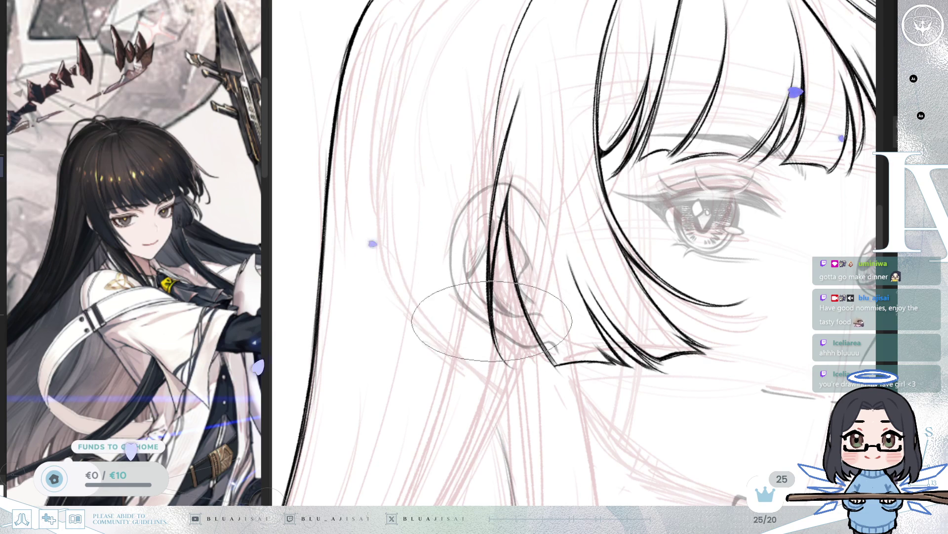
{"action": "scroll", "coordinate": [601, 235], "scroll_direction": "down", "scroll_amount": 2}
{"action": "scroll", "coordinate": [601, 234], "scroll_direction": "down", "scroll_amount": 2}
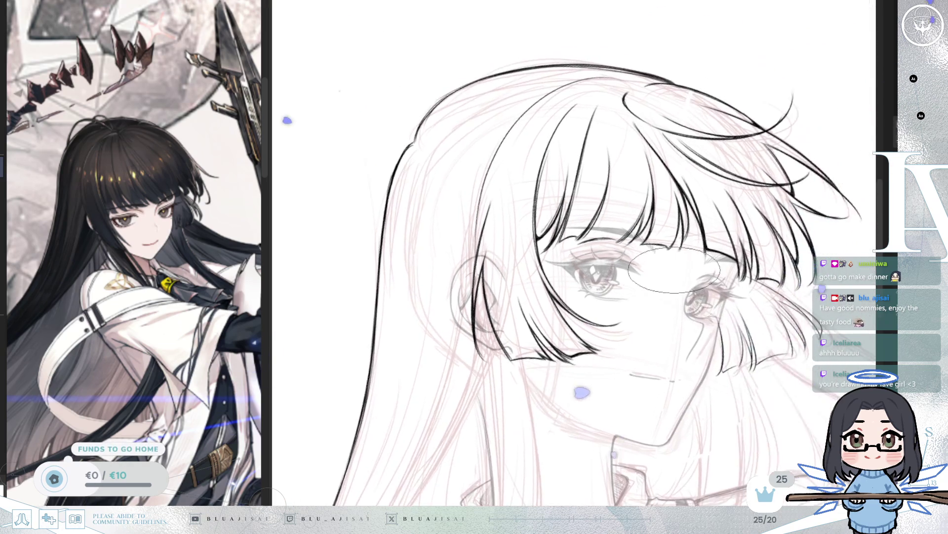
- Rotate and mirror the view, then zoom in closer on the face
{"action": "mouse_move", "coordinate": [800, 232]}
{"action": "left_mouse_down"}
{"action": "mouse_move", "coordinate": [808, 212]}
{"action": "mouse_move", "coordinate": [795, 175]}
{"action": "left_mouse_up"}
{"action": "key", "text": "h"}
{"action": "key", "text": "h"}
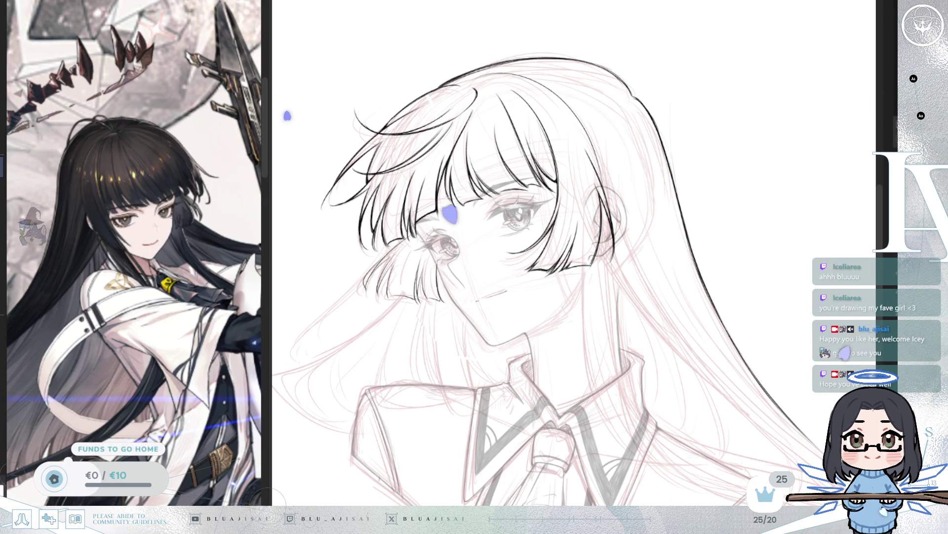
{"action": "scroll", "coordinate": [538, 195], "scroll_direction": "up", "scroll_amount": 5}
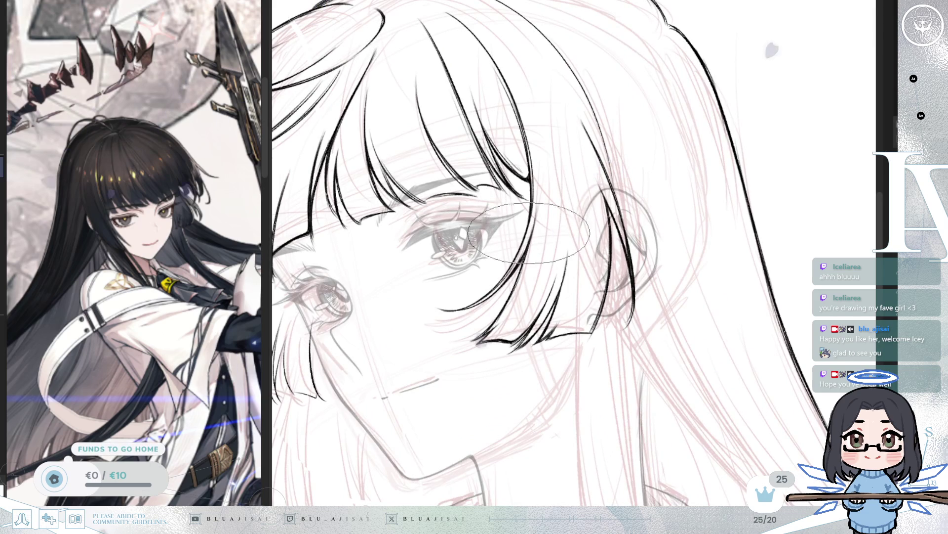
{"action": "left_click_drag", "start_coordinate": [523, 208], "coordinate": [486, 228]}
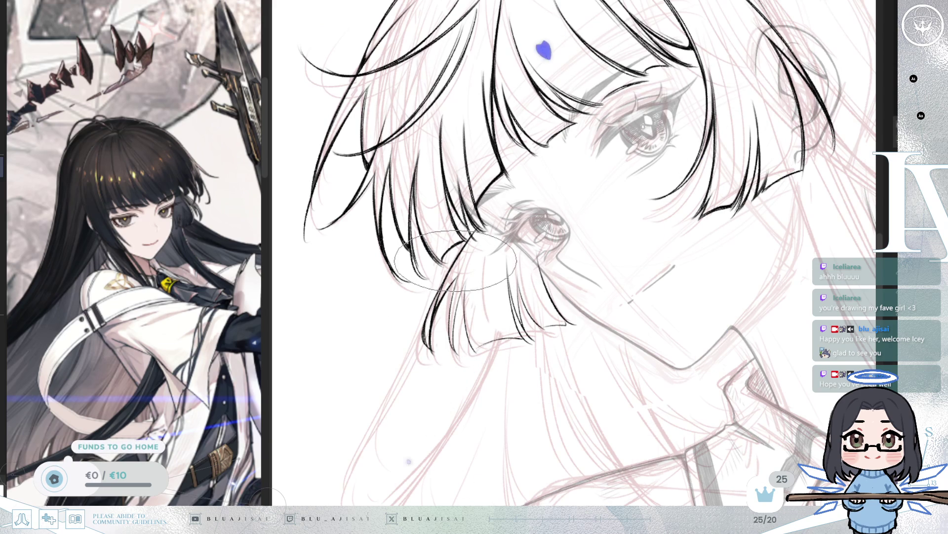
{"action": "left_click_drag", "start_coordinate": [450, 264], "coordinate": [456, 241]}
{"action": "left_click_drag", "start_coordinate": [447, 299], "coordinate": [453, 244]}
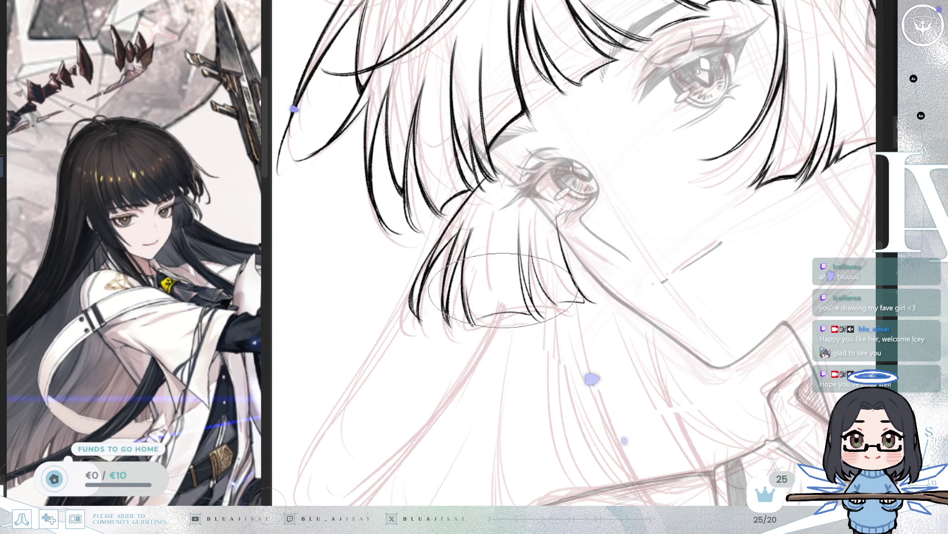
- Tilt the view around the eyes, straighten the face, and zoom onto the hair lock
{"action": "left_click_drag", "start_coordinate": [497, 296], "coordinate": [532, 235]}
{"action": "left_click_drag", "start_coordinate": [530, 310], "coordinate": [539, 250]}
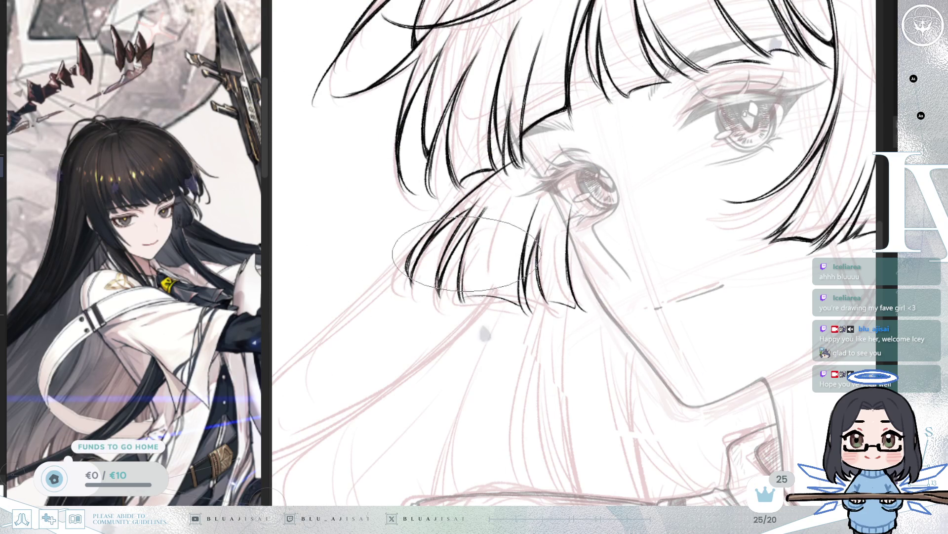
{"action": "left_click_drag", "start_coordinate": [472, 291], "coordinate": [517, 336]}
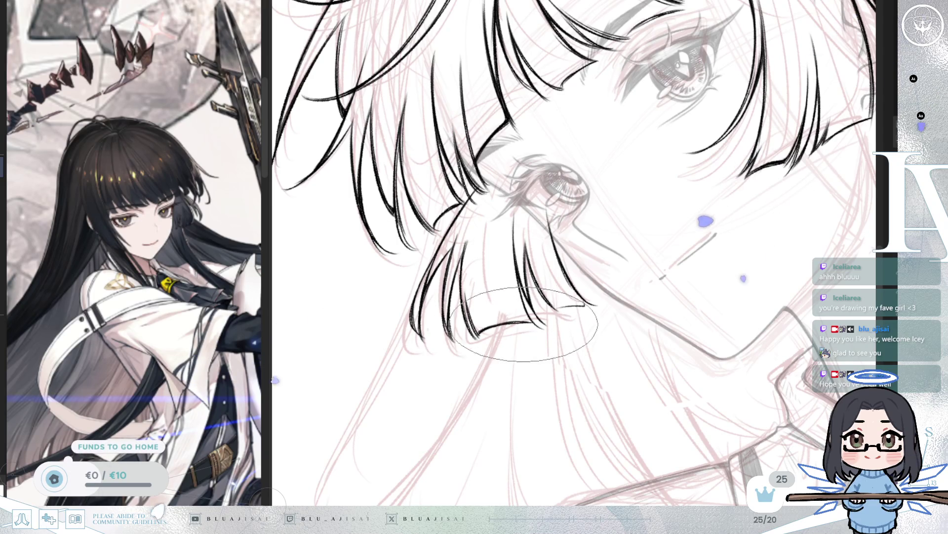
{"action": "left_click_drag", "start_coordinate": [540, 322], "coordinate": [513, 295]}
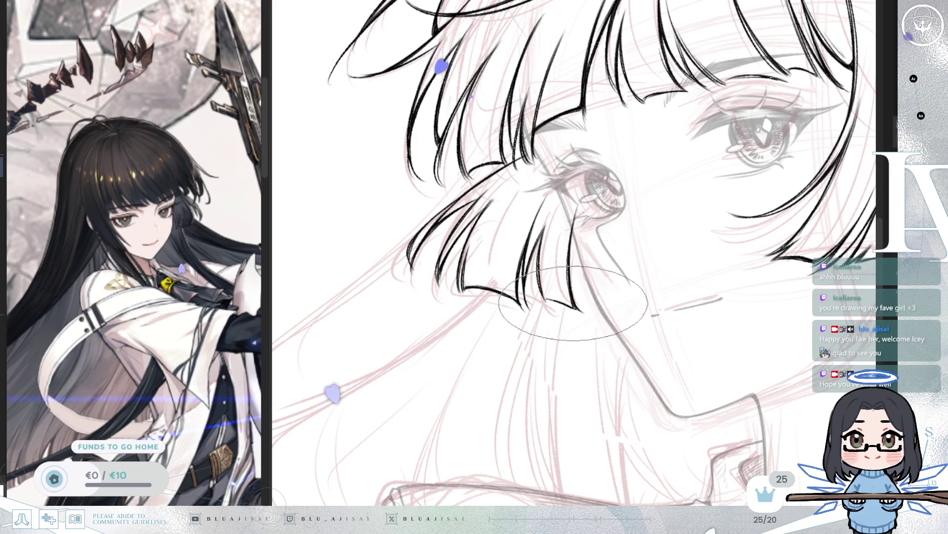
{"action": "scroll", "coordinate": [791, 282], "scroll_direction": "down", "scroll_amount": 2}
{"action": "left_click_drag", "start_coordinate": [791, 283], "coordinate": [762, 212]}
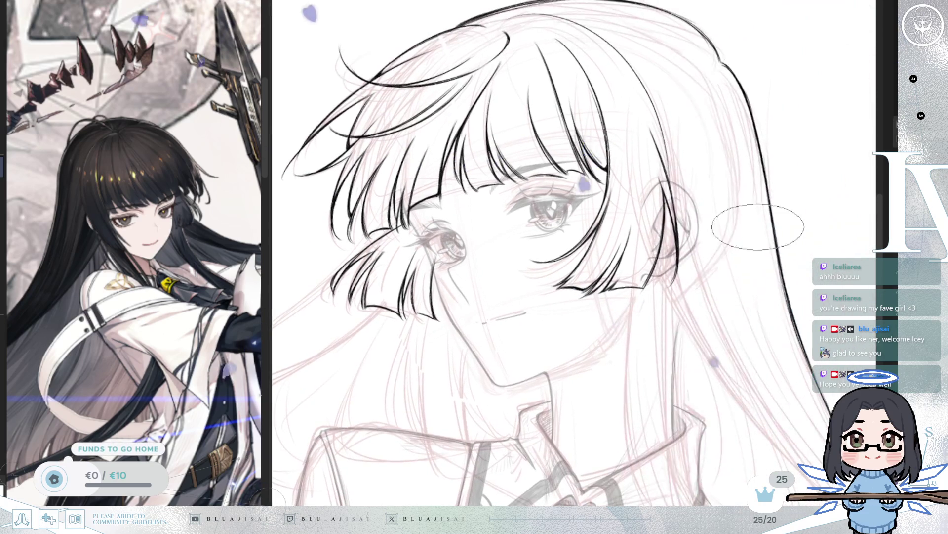
{"action": "scroll", "coordinate": [622, 242], "scroll_direction": "up", "scroll_amount": 3}
{"action": "scroll", "coordinate": [484, 269], "scroll_direction": "up", "scroll_amount": 2}
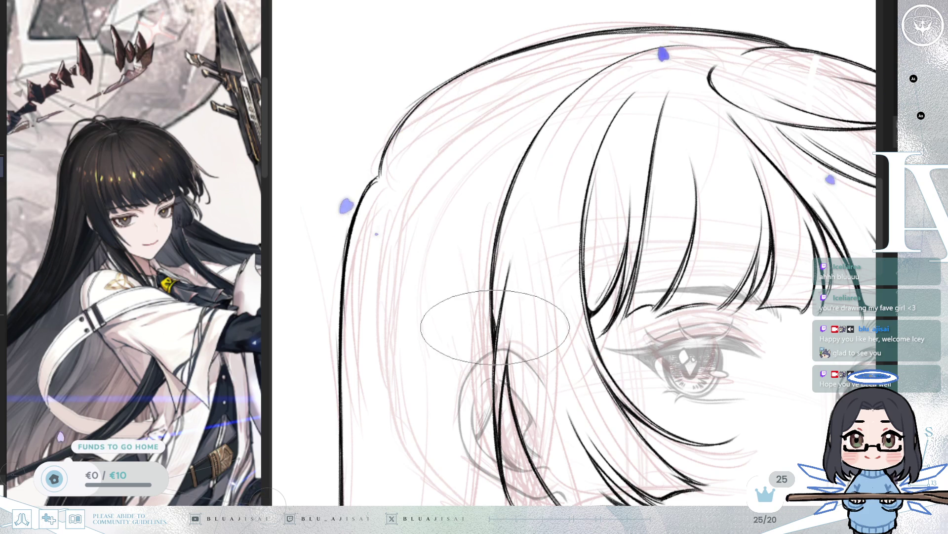
{"action": "left_click_drag", "start_coordinate": [501, 287], "coordinate": [546, 197]}
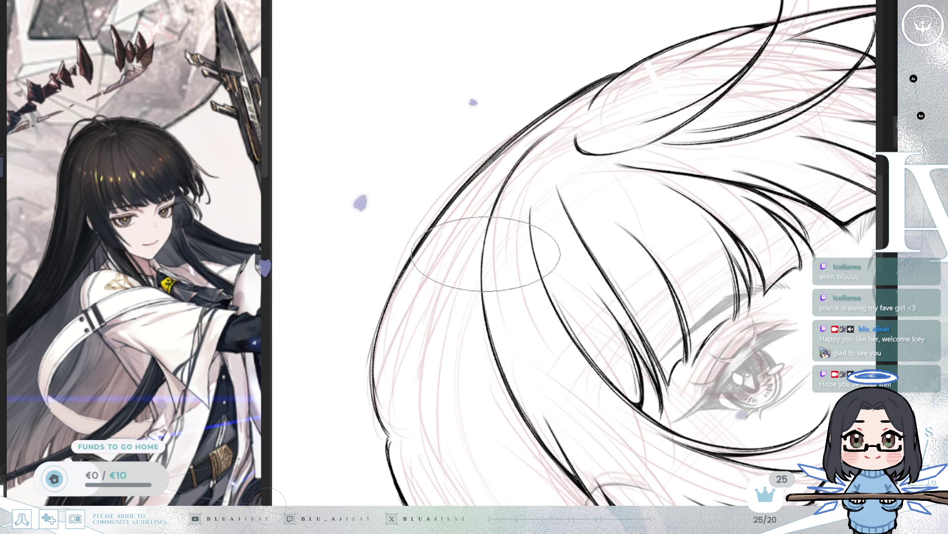
{"action": "key", "text": "Delete"}
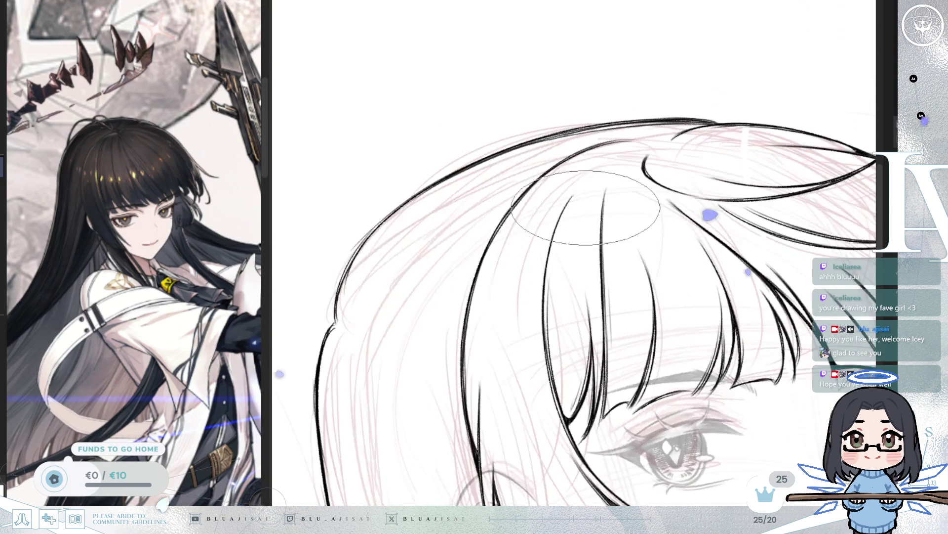
{"action": "mouse_move", "coordinate": [630, 254]}
{"action": "left_mouse_down"}
{"action": "mouse_move", "coordinate": [660, 125]}
{"action": "mouse_move", "coordinate": [745, 121]}
{"action": "mouse_move", "coordinate": [757, 130]}
{"action": "mouse_move", "coordinate": [739, 140]}
{"action": "left_mouse_up"}
{"action": "key", "text": "h"}
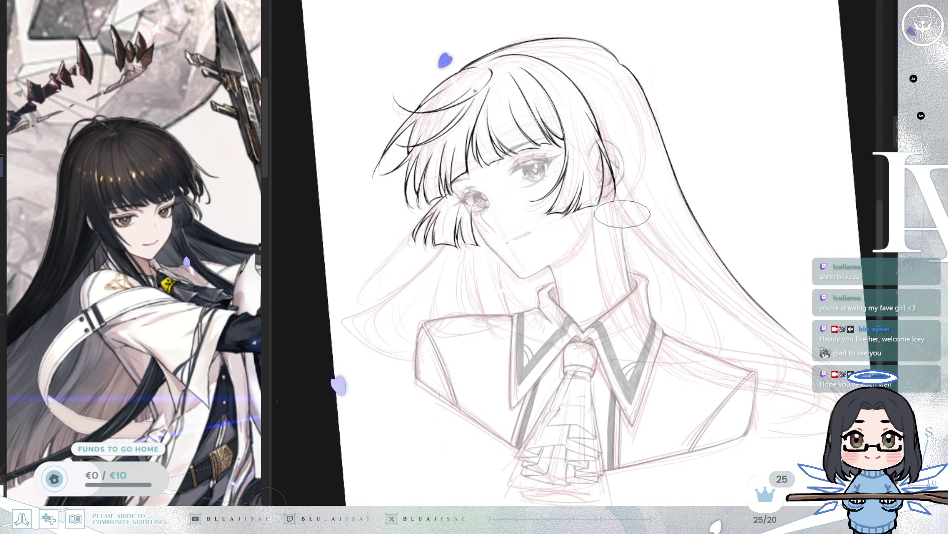
{"action": "mouse_move", "coordinate": [531, 242]}
{"action": "left_mouse_down"}
{"action": "mouse_move", "coordinate": [594, 240]}
{"action": "mouse_move", "coordinate": [583, 202]}
{"action": "left_mouse_up"}
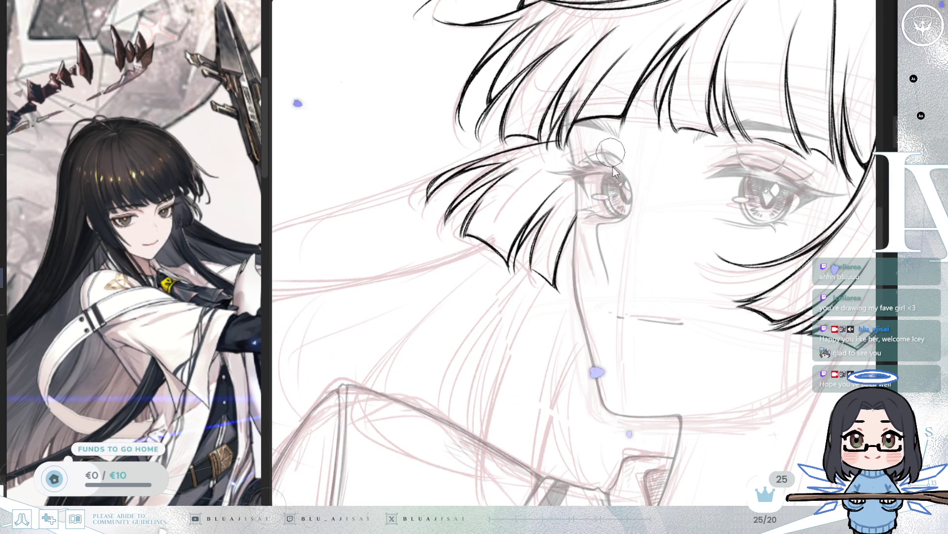
{"action": "mouse_move", "coordinate": [577, 207]}
{"action": "left_mouse_down"}
{"action": "mouse_move", "coordinate": [578, 225]}
{"action": "mouse_move", "coordinate": [686, 202]}
{"action": "mouse_move", "coordinate": [719, 158]}
{"action": "left_mouse_up"}
{"action": "scroll", "coordinate": [719, 158], "scroll_direction": "left", "scroll_amount": 2}
{"action": "scroll", "coordinate": [720, 158], "scroll_direction": "down", "scroll_amount": 1}
{"action": "scroll", "coordinate": [737, 183], "scroll_direction": "left", "scroll_amount": 1}
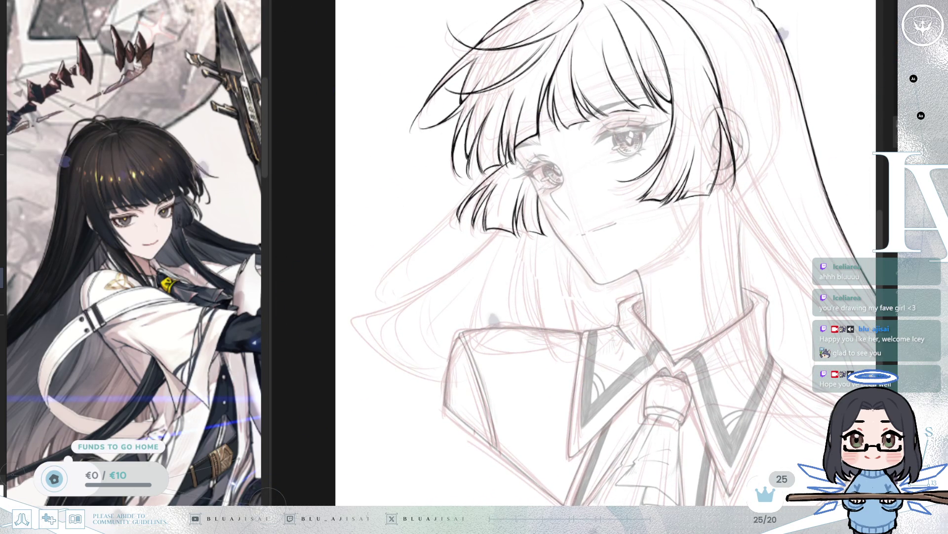
- Draw a hair strand down from under the bangs, rotating the view around it
{"action": "mouse_move", "coordinate": [557, 236]}
{"action": "left_mouse_down"}
{"action": "mouse_move", "coordinate": [617, 217]}
{"action": "mouse_move", "coordinate": [642, 191]}
{"action": "mouse_move", "coordinate": [584, 170]}
{"action": "left_mouse_up"}
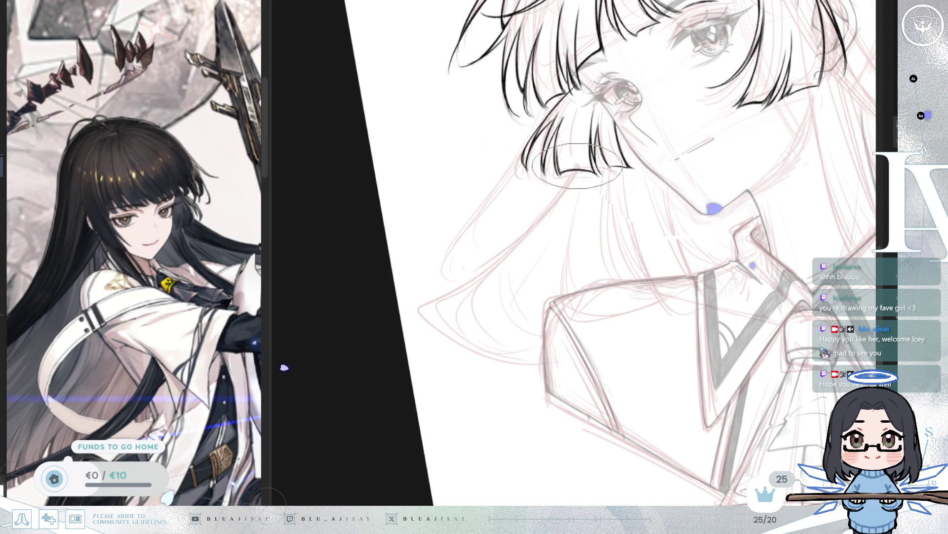
{"action": "left_click_drag", "start_coordinate": [569, 174], "coordinate": [460, 285]}
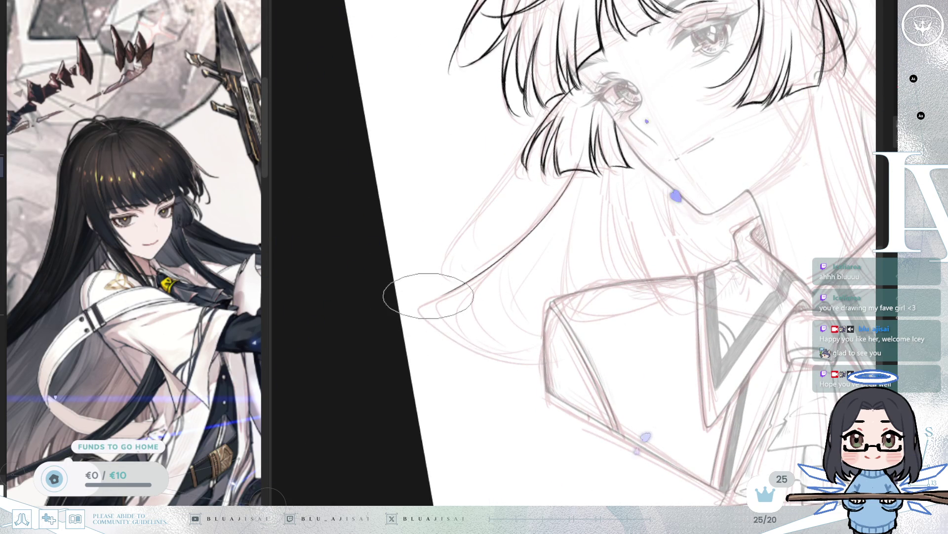
{"action": "left_click_drag", "start_coordinate": [574, 341], "coordinate": [490, 250]}
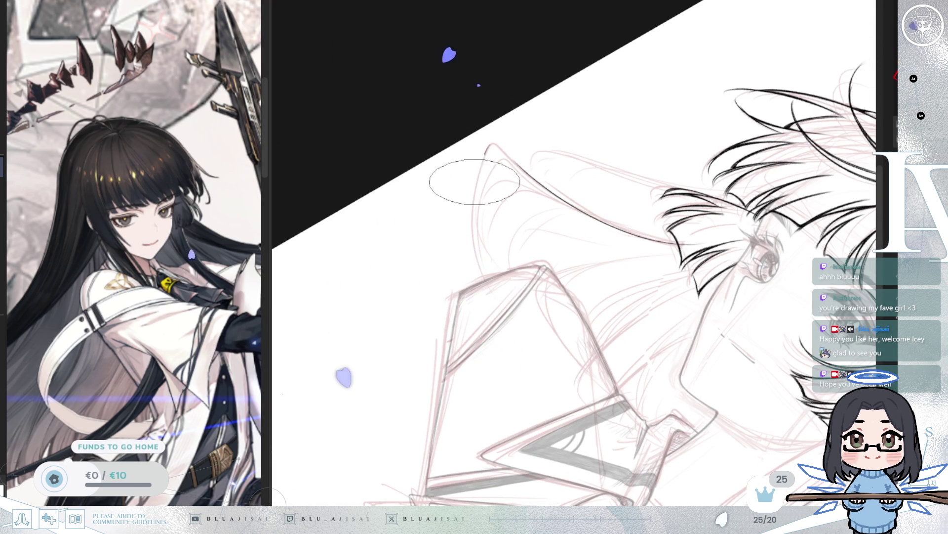
{"action": "mouse_move", "coordinate": [621, 148]}
{"action": "left_mouse_down"}
{"action": "mouse_move", "coordinate": [633, 149]}
{"action": "mouse_move", "coordinate": [494, 276]}
{"action": "mouse_move", "coordinate": [413, 318]}
{"action": "mouse_move", "coordinate": [392, 317]}
{"action": "left_mouse_up"}
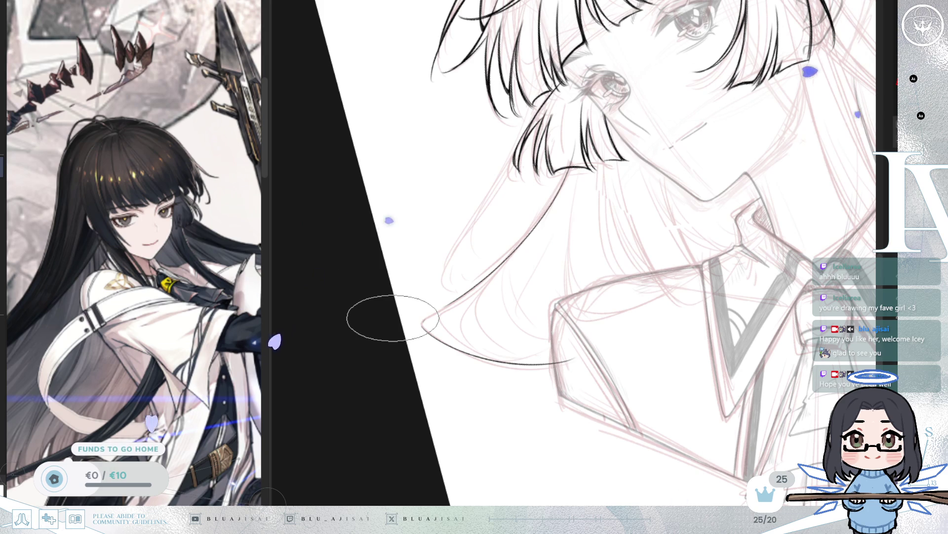
{"action": "scroll", "coordinate": [415, 306], "scroll_direction": "up", "scroll_amount": 3}
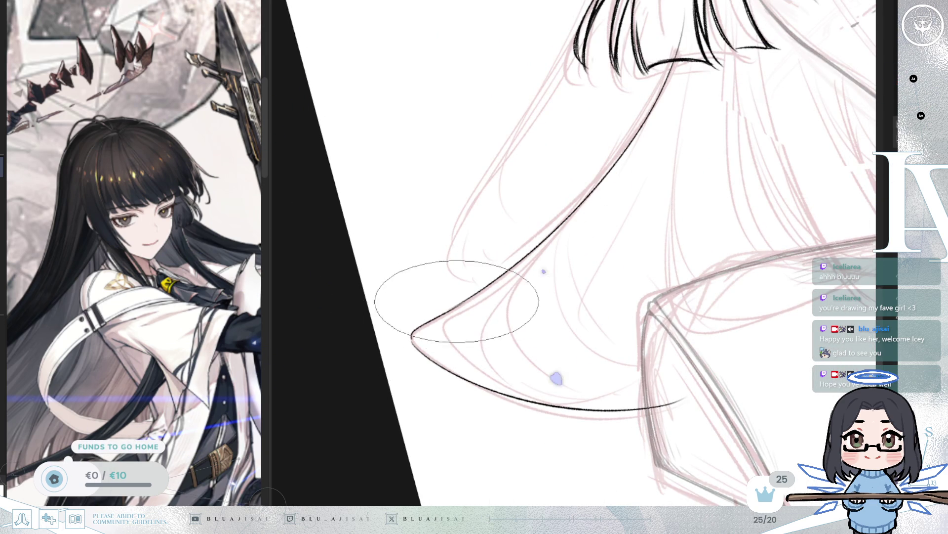
- Ink the lower hair line, darkening it and thickening it near the tip
{"action": "mouse_move", "coordinate": [720, 148]}
{"action": "left_mouse_down"}
{"action": "mouse_move", "coordinate": [562, 237]}
{"action": "mouse_move", "coordinate": [614, 180]}
{"action": "left_mouse_up"}
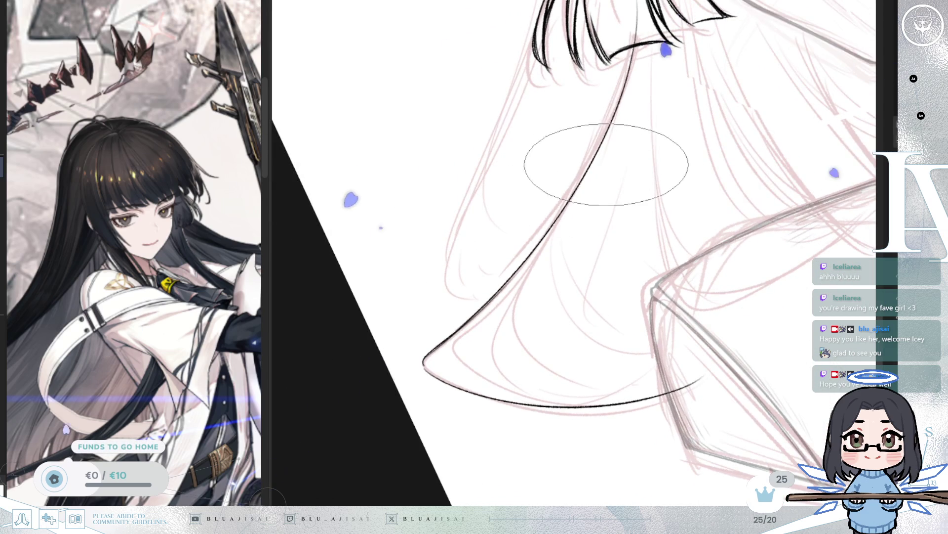
{"action": "left_click_drag", "start_coordinate": [608, 132], "coordinate": [759, 120]}
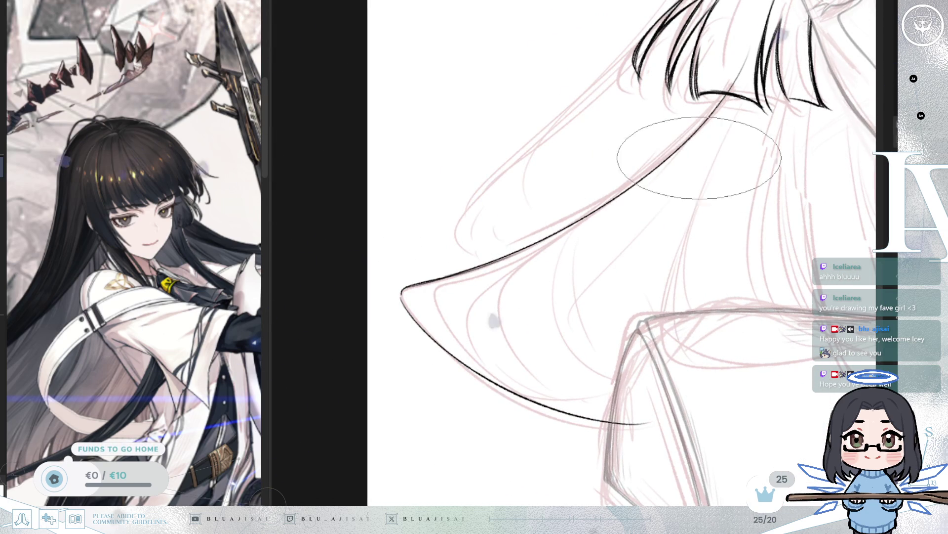
{"action": "left_click_drag", "start_coordinate": [460, 272], "coordinate": [707, 94]}
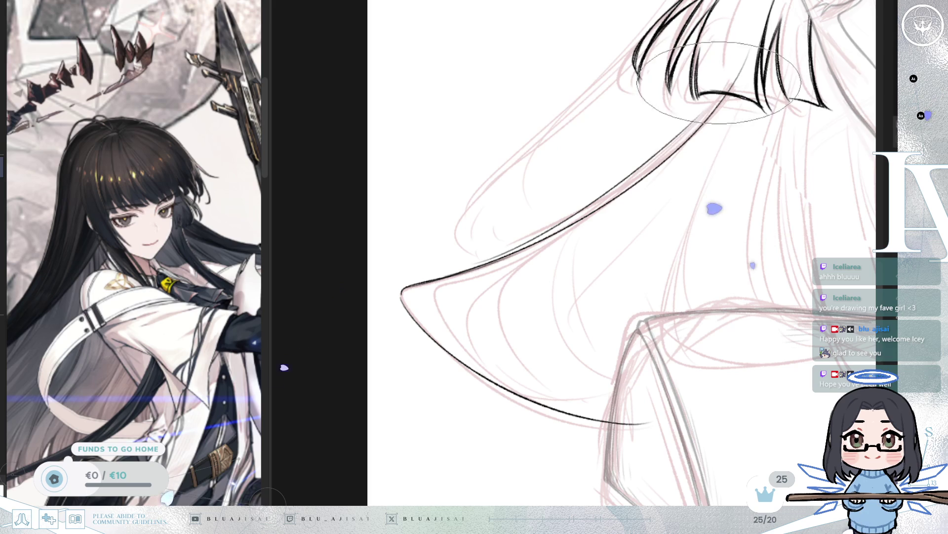
{"action": "left_click_drag", "start_coordinate": [717, 99], "coordinate": [596, 200]}
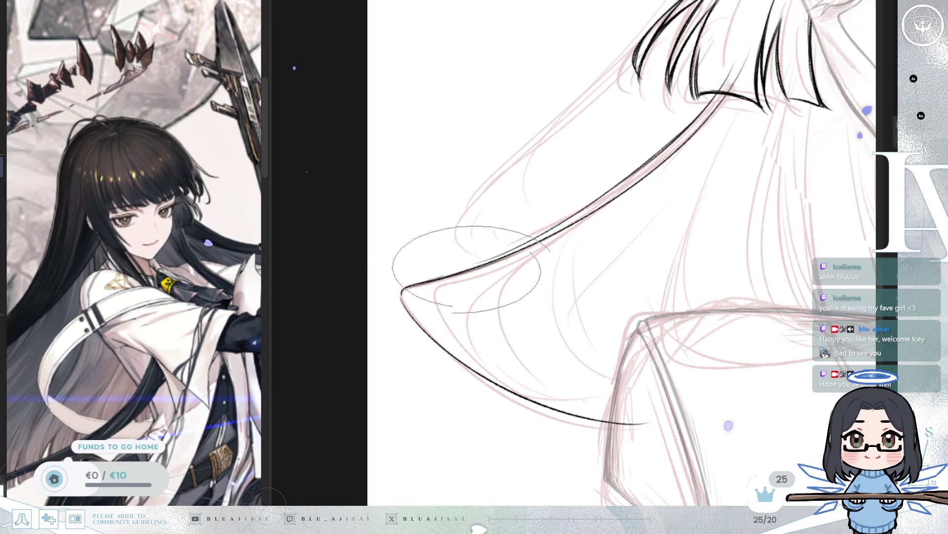
{"action": "mouse_move", "coordinate": [392, 276]}
{"action": "left_mouse_down"}
{"action": "mouse_move", "coordinate": [594, 206]}
{"action": "mouse_move", "coordinate": [469, 350]}
{"action": "left_mouse_up"}
- Re-angle the view and draw an inner curved hair strand down toward the tip
{"action": "key", "text": "End"}
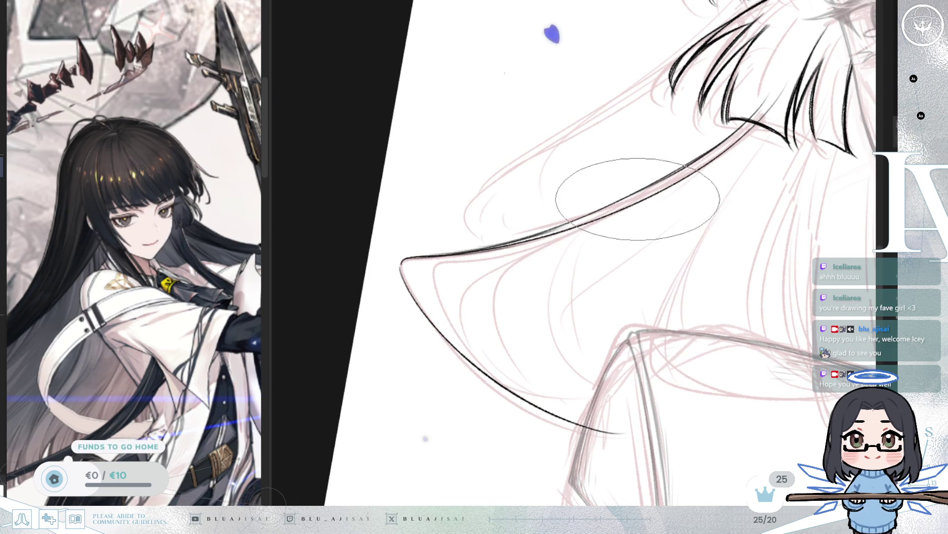
{"action": "key", "text": "End"}
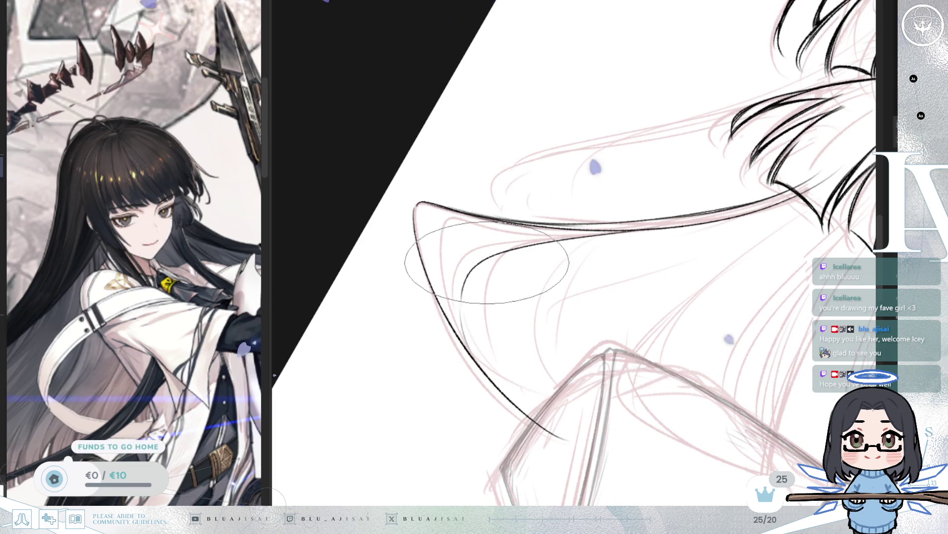
{"action": "key", "text": "Delete"}
{"action": "left_click_drag", "start_coordinate": [603, 254], "coordinate": [571, 206]}
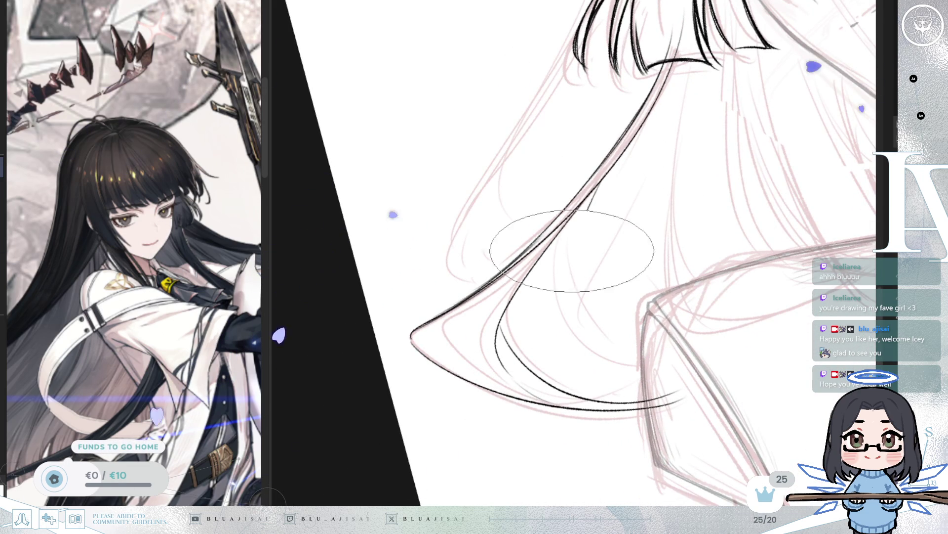
{"action": "left_click_drag", "start_coordinate": [731, 224], "coordinate": [668, 267]}
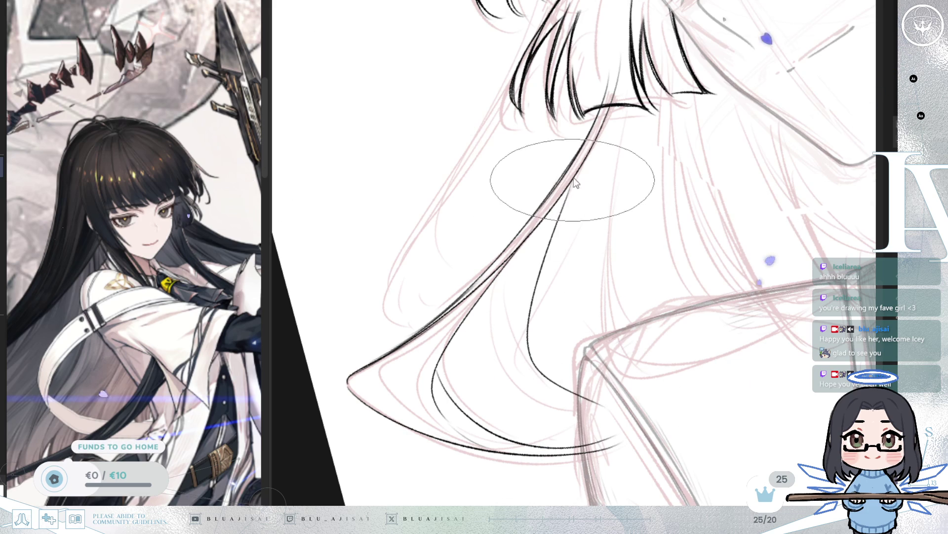
{"action": "left_click_drag", "start_coordinate": [569, 178], "coordinate": [588, 410]}
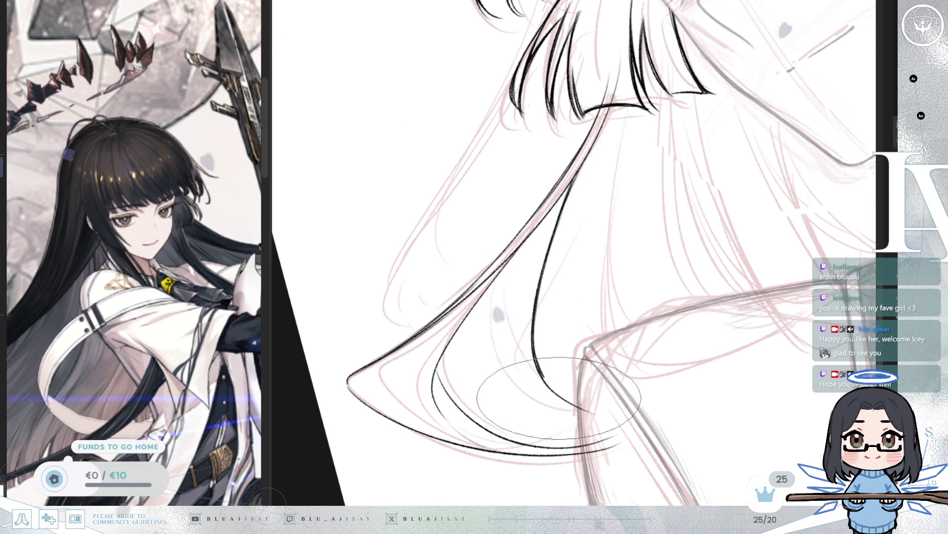
{"action": "mouse_move", "coordinate": [721, 211]}
{"action": "left_mouse_down"}
{"action": "mouse_move", "coordinate": [627, 195]}
{"action": "mouse_move", "coordinate": [720, 190]}
{"action": "mouse_move", "coordinate": [726, 214]}
{"action": "left_mouse_up"}
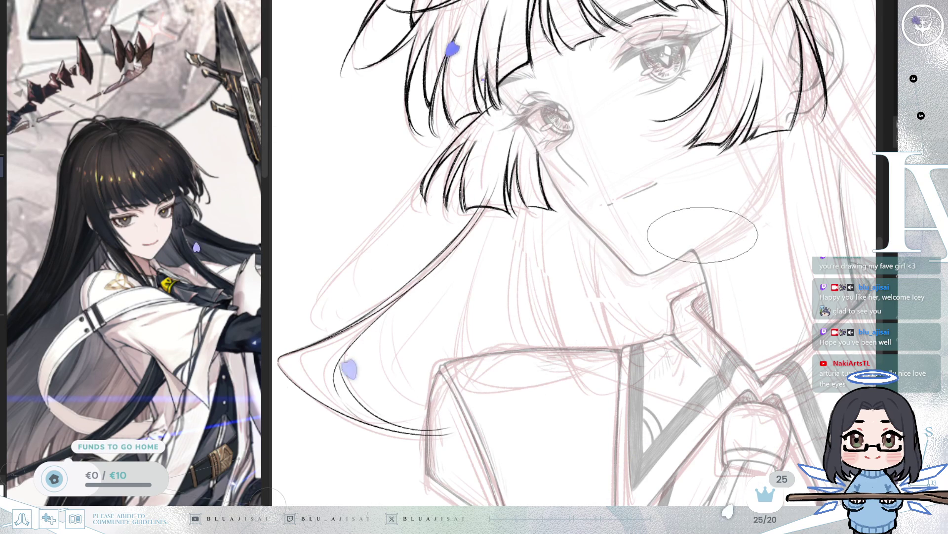
- Draw two long lines down the neck and extend one further toward the collar
{"action": "left_click_drag", "start_coordinate": [686, 314], "coordinate": [659, 282]}
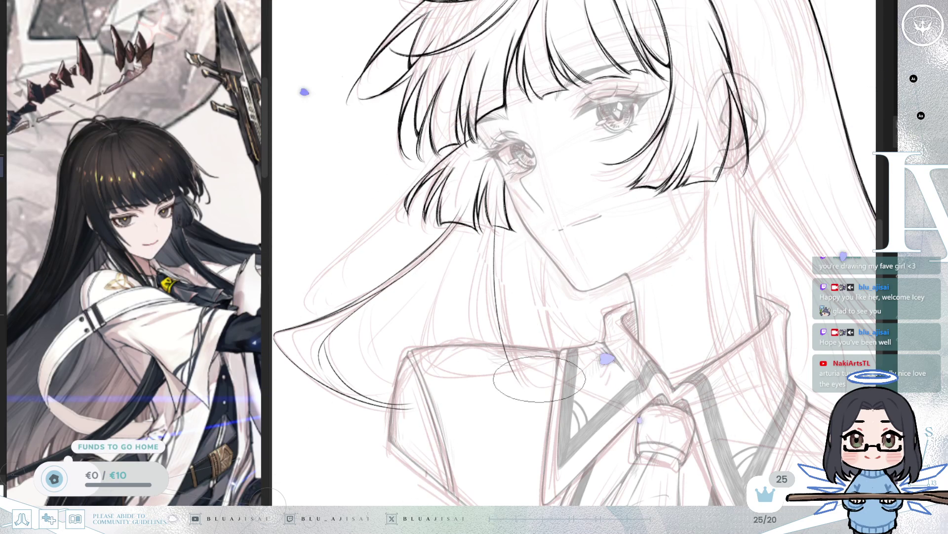
{"action": "left_click_drag", "start_coordinate": [493, 220], "coordinate": [504, 383]}
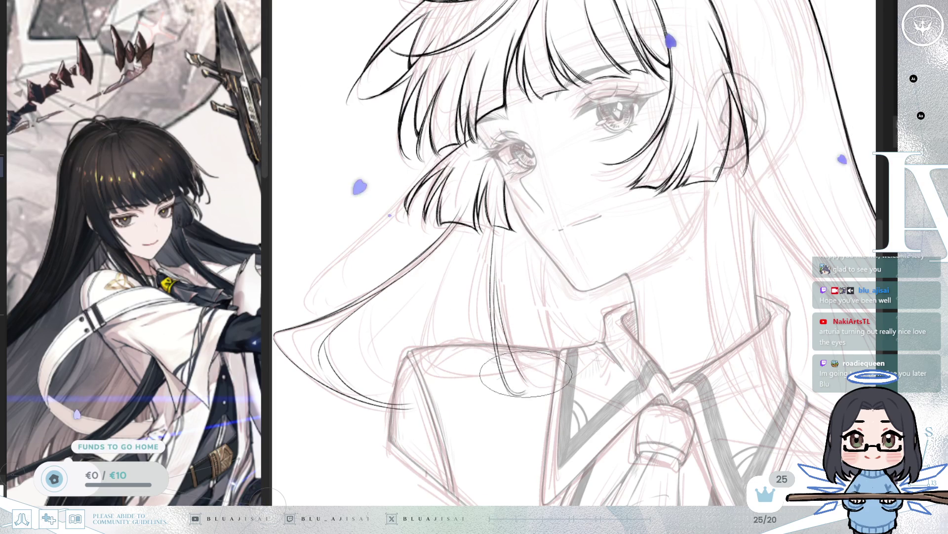
{"action": "left_click_drag", "start_coordinate": [496, 232], "coordinate": [524, 390]}
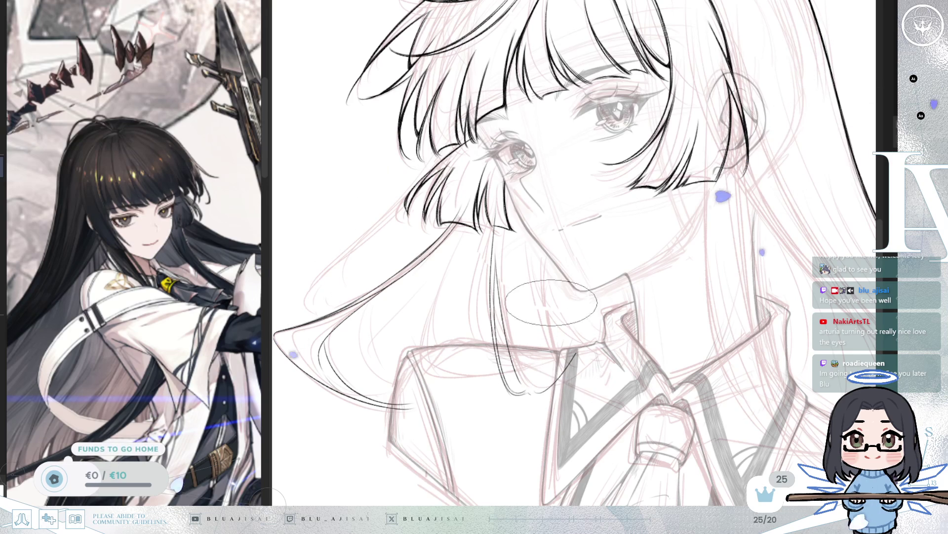
{"action": "left_click_drag", "start_coordinate": [530, 277], "coordinate": [546, 330]}
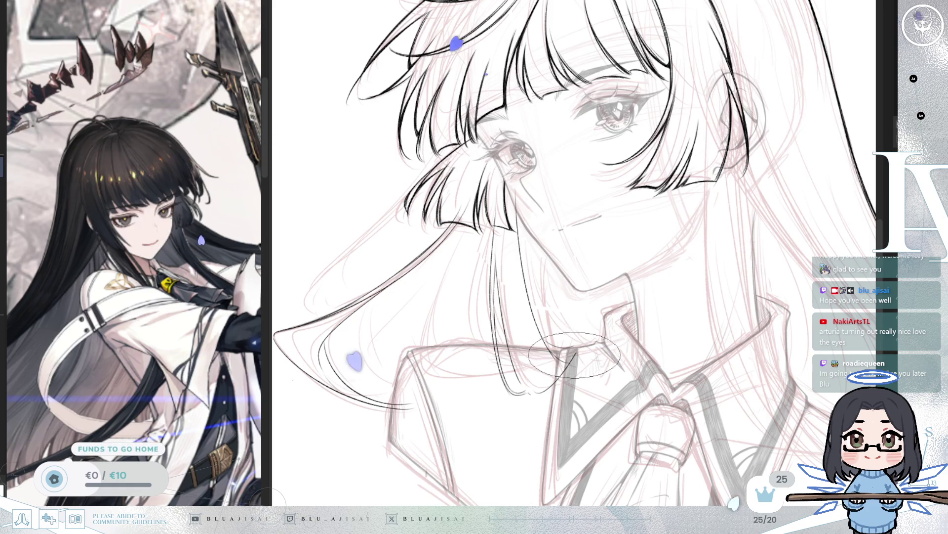
{"action": "scroll", "coordinate": [575, 354], "scroll_direction": "up", "scroll_amount": 2}
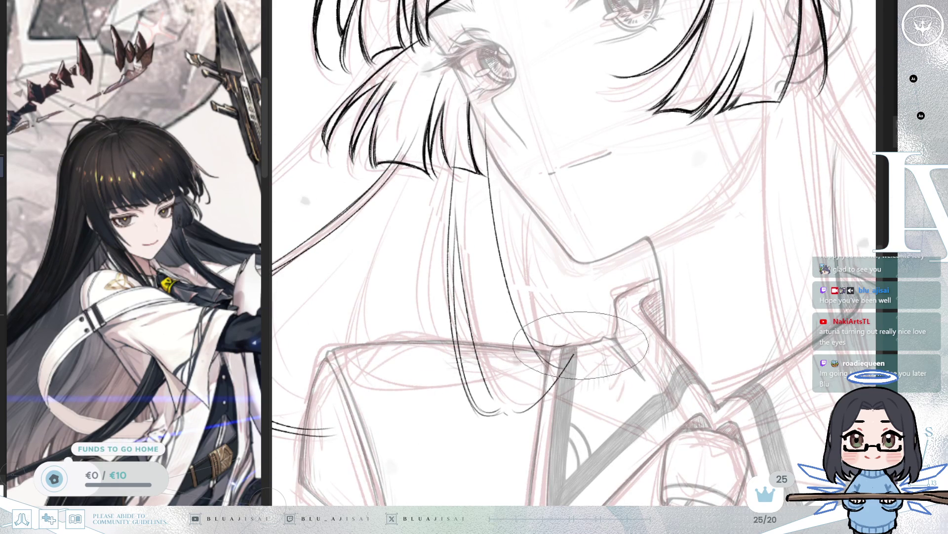
{"action": "scroll", "coordinate": [662, 345], "scroll_direction": "down", "scroll_amount": 2}
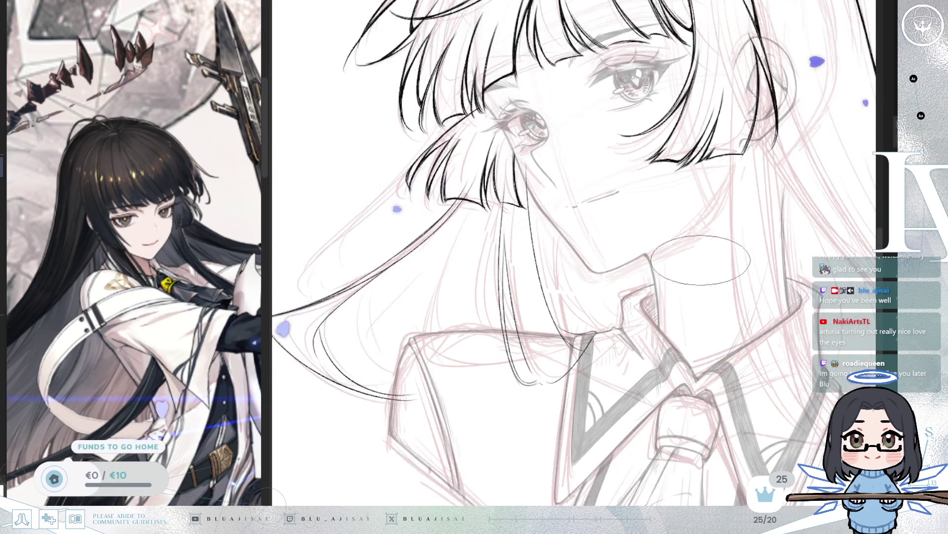
- Mirror the view with the H key to check the inked bangs, eyes and hair
{"action": "key", "text": "h"}
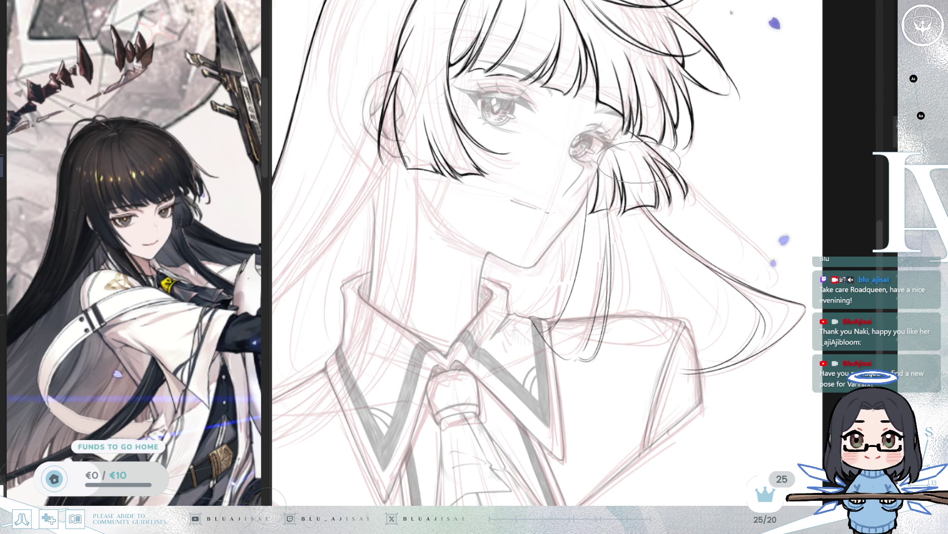
- Unflip the view over the face and undo a stray vertical neck line
{"action": "key", "text": "m"}
{"action": "left_click_drag", "start_coordinate": [532, 276], "coordinate": [489, 292]}
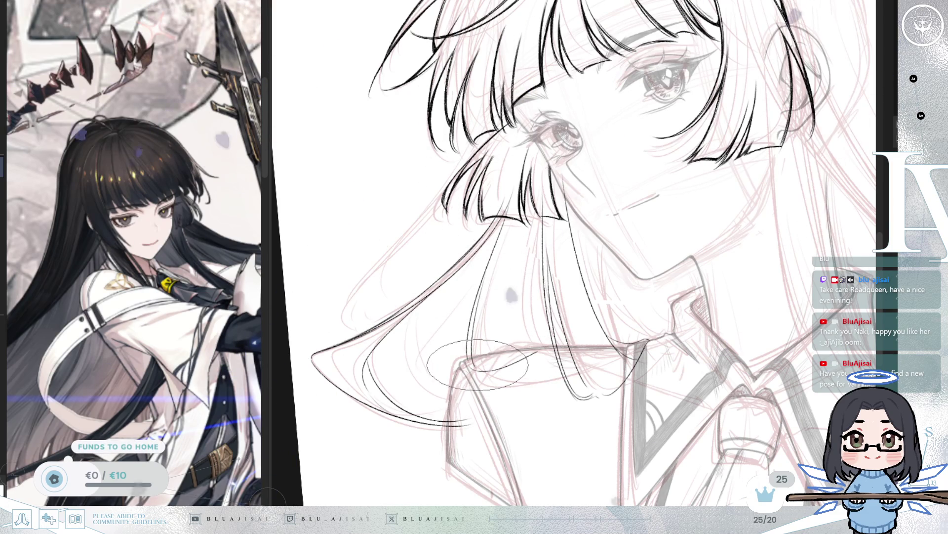
{"action": "scroll", "coordinate": [449, 417], "scroll_direction": "up", "scroll_amount": 1}
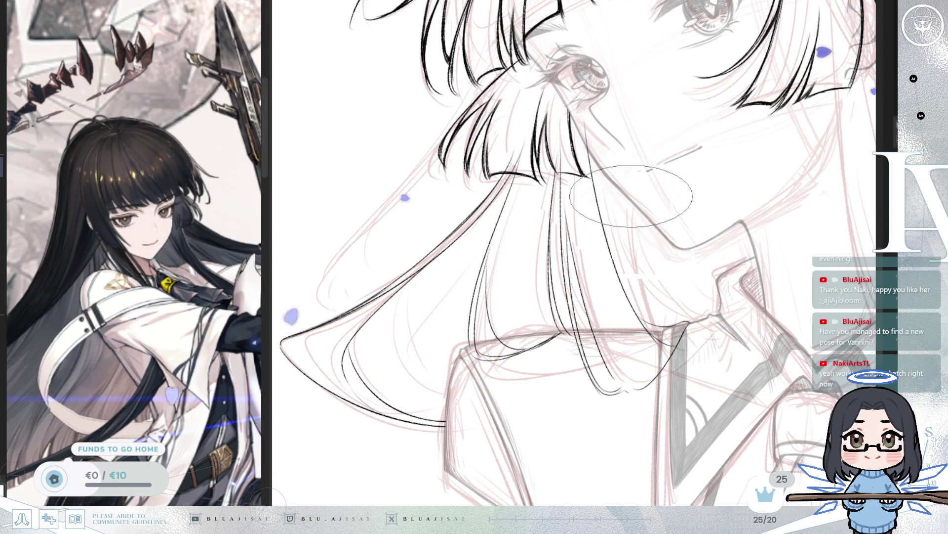
{"action": "left_click_drag", "start_coordinate": [637, 275], "coordinate": [628, 160]}
{"action": "key", "text": "ctrl+z"}
- Draw two neck lines down to the collar, retracing the right one darker and longer
{"action": "left_click_drag", "start_coordinate": [703, 216], "coordinate": [613, 260]}
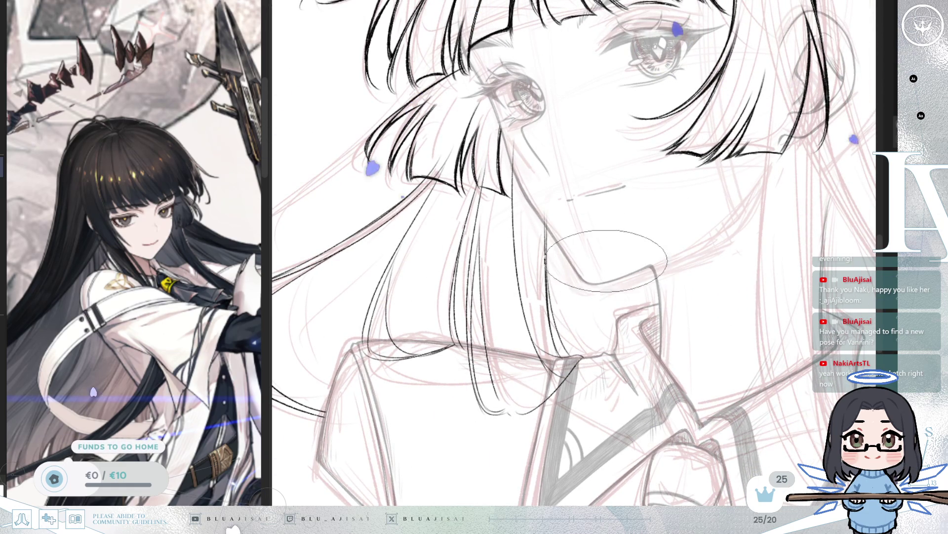
{"action": "left_click_drag", "start_coordinate": [607, 265], "coordinate": [607, 351]}
{"action": "left_click_drag", "start_coordinate": [641, 267], "coordinate": [640, 319]}
{"action": "left_click_drag", "start_coordinate": [641, 257], "coordinate": [651, 315]}
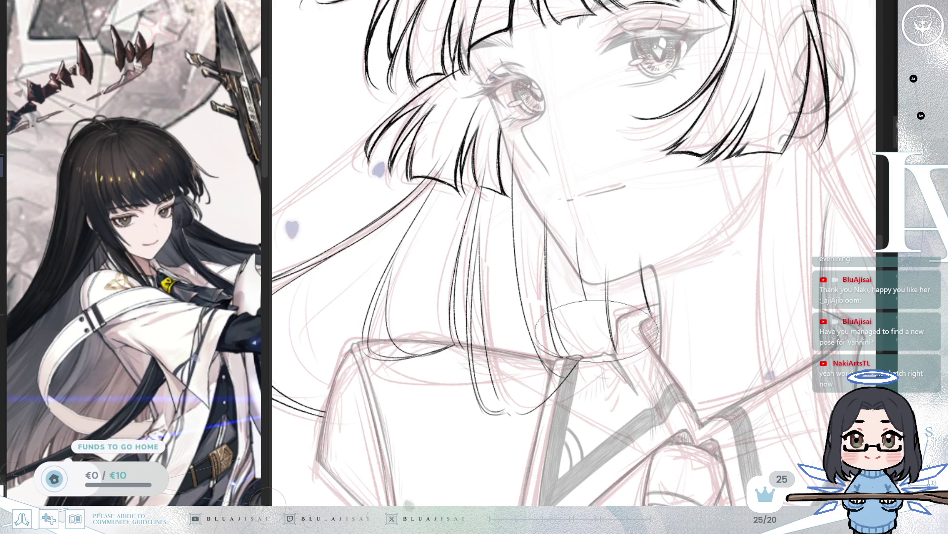
- Zoom out and rotate the view to review the whole figure
{"action": "key", "text": "ctrl+minus"}
{"action": "scroll", "coordinate": [746, 143], "scroll_direction": "up", "scroll_amount": 5}
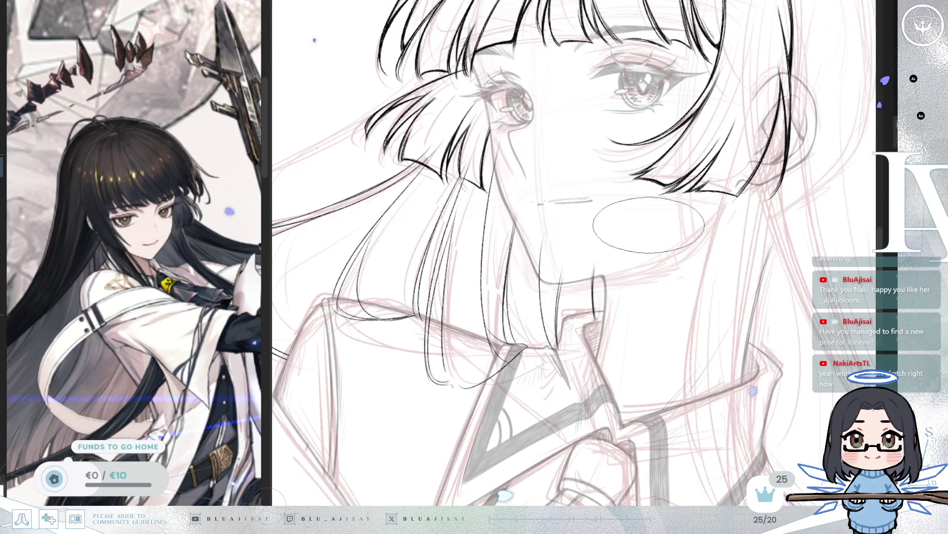
{"action": "scroll", "coordinate": [540, 218], "scroll_direction": "up", "scroll_amount": 1}
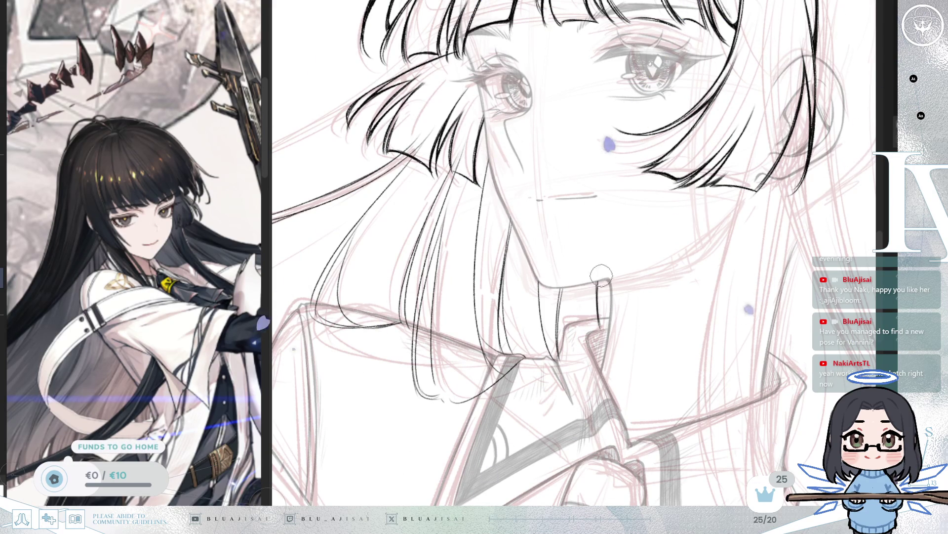
{"action": "key", "text": "minus"}
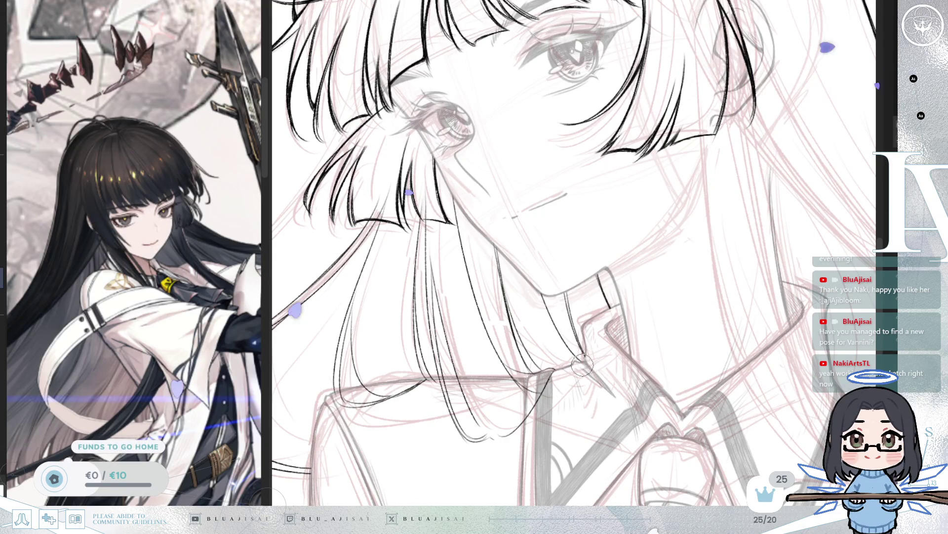
{"action": "left_click_drag", "start_coordinate": [563, 382], "coordinate": [610, 360]}
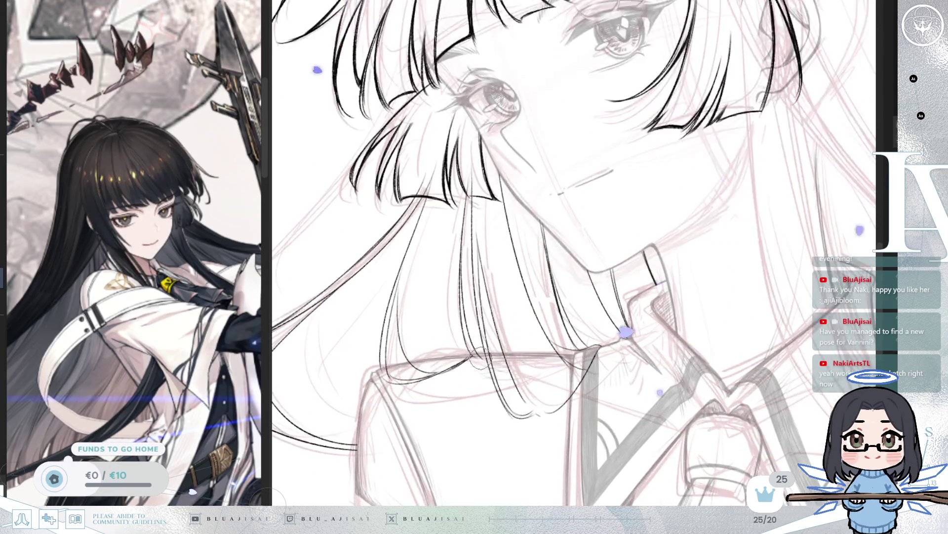
{"action": "scroll", "coordinate": [478, 360], "scroll_direction": "down", "scroll_amount": 5}
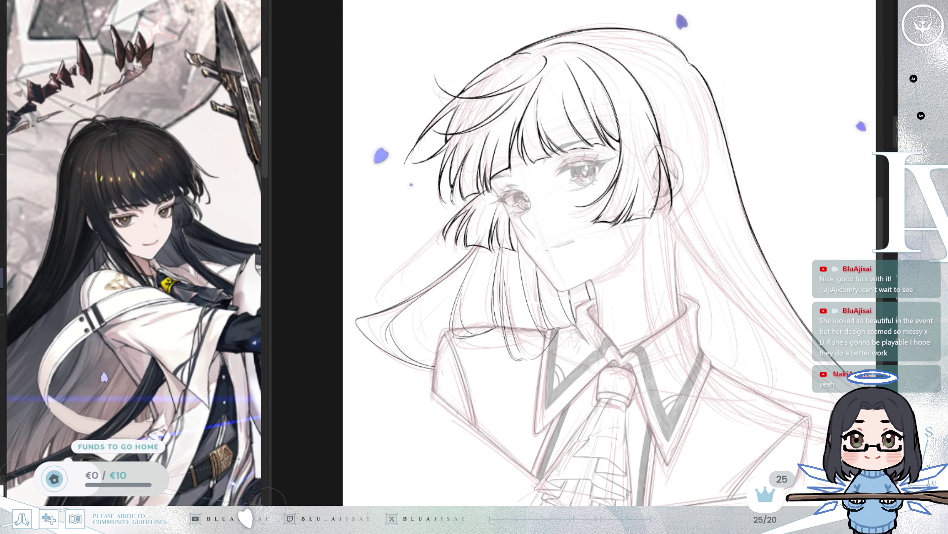
{"action": "scroll", "coordinate": [648, 307], "scroll_direction": "up", "scroll_amount": 2}
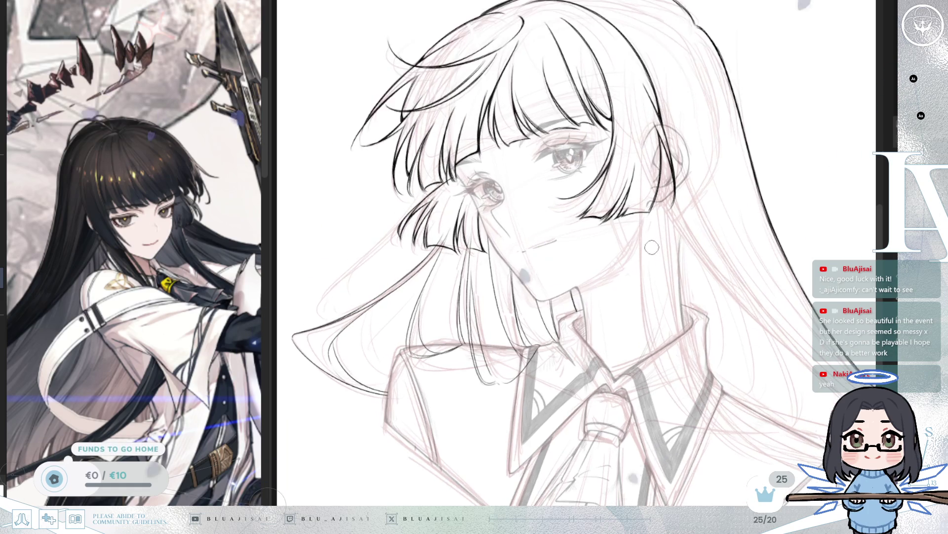
{"action": "left_click_drag", "start_coordinate": [602, 307], "coordinate": [648, 308]}
{"action": "scroll", "coordinate": [445, 267], "scroll_direction": "up", "scroll_amount": 2}
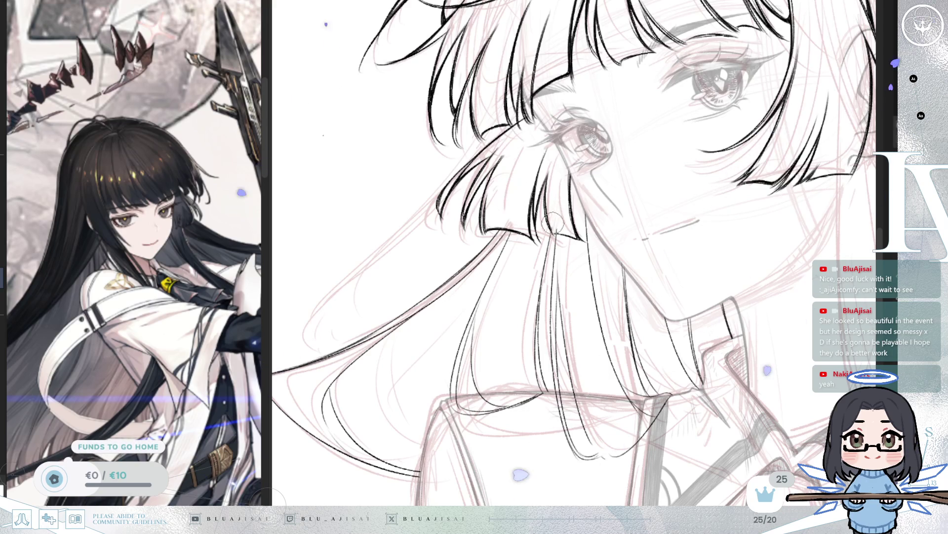
{"action": "left_click_drag", "start_coordinate": [626, 187], "coordinate": [473, 249]}
{"action": "scroll", "coordinate": [449, 198], "scroll_direction": "up", "scroll_amount": 2}
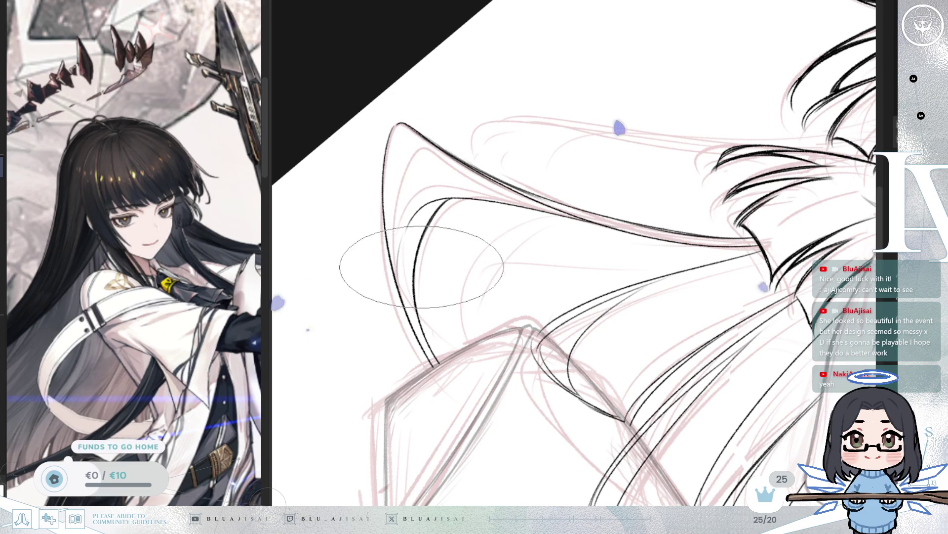
{"action": "left_click_drag", "start_coordinate": [464, 346], "coordinate": [482, 316]}
{"action": "mouse_move", "coordinate": [649, 121]}
{"action": "left_mouse_down"}
{"action": "mouse_move", "coordinate": [607, 316]}
{"action": "mouse_move", "coordinate": [621, 320]}
{"action": "mouse_move", "coordinate": [600, 319]}
{"action": "left_mouse_up"}
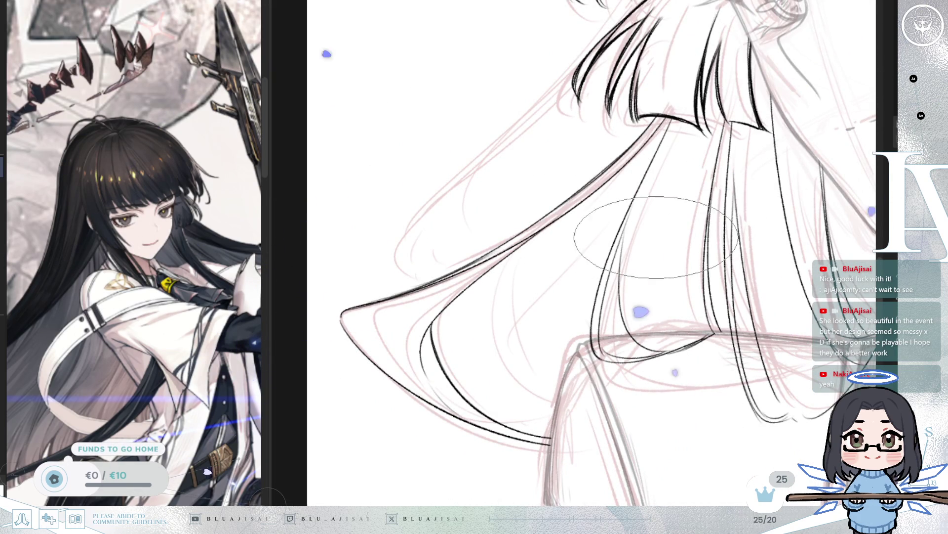
{"action": "scroll", "coordinate": [691, 261], "scroll_direction": "down", "scroll_amount": 2}
{"action": "mouse_move", "coordinate": [731, 210]}
{"action": "left_mouse_down"}
{"action": "mouse_move", "coordinate": [770, 200]}
{"action": "mouse_move", "coordinate": [803, 214]}
{"action": "left_mouse_up"}
{"action": "scroll", "coordinate": [698, 214], "scroll_direction": "down", "scroll_amount": 4}
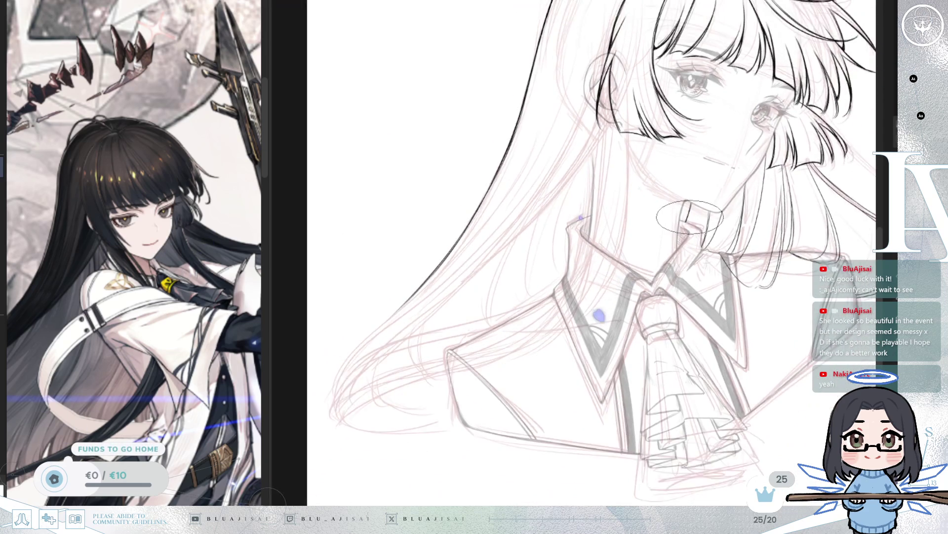
{"action": "scroll", "coordinate": [698, 214], "scroll_direction": "up", "scroll_amount": 2}
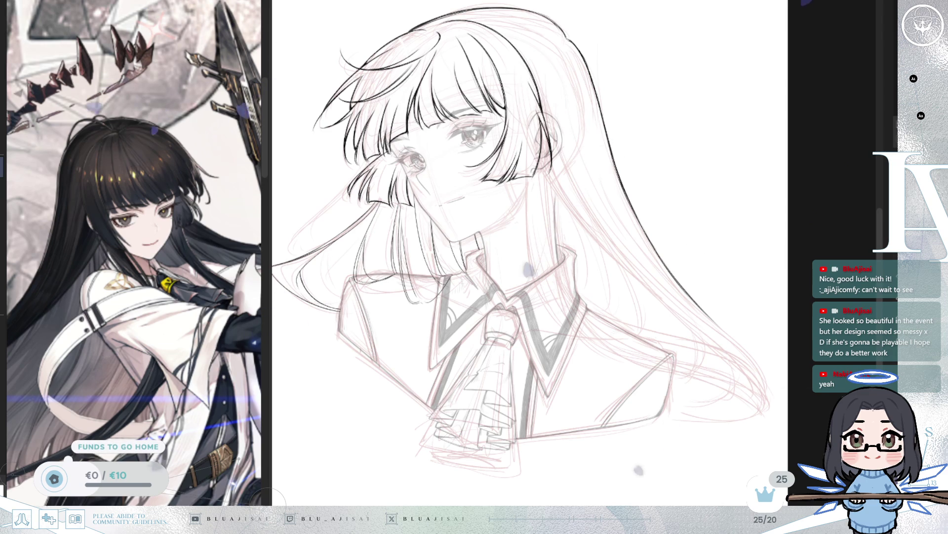
{"action": "key", "text": "ctrl+z"}
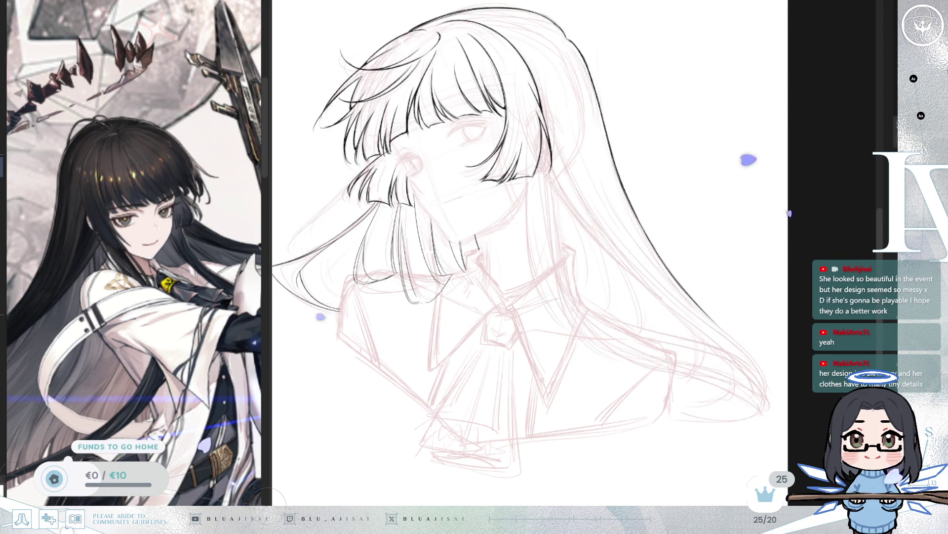
- Compare the face and collar lineart with and without the last strokes, ending on the lighter undone version
{"action": "key", "text": "ctrl+z"}
{"action": "key", "text": "ctrl+z"}
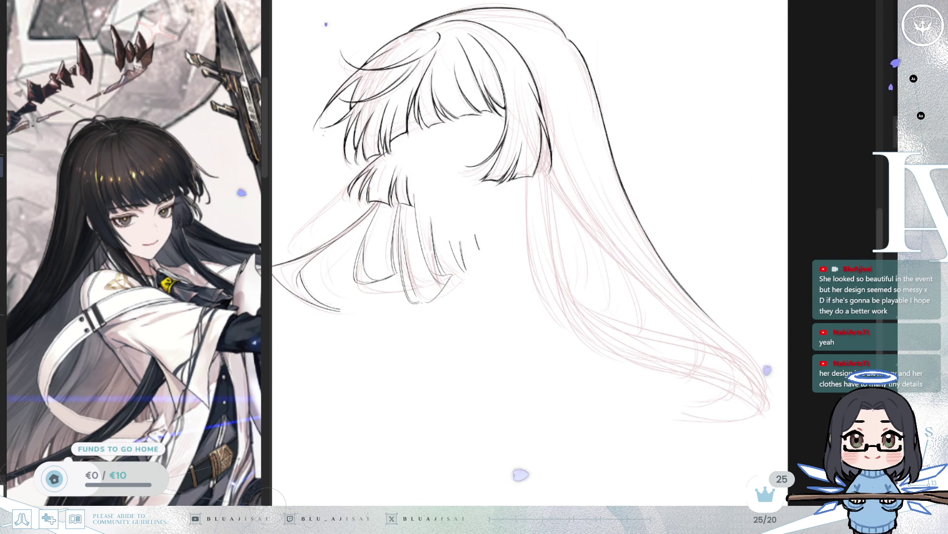
{"action": "key", "text": "ctrl+y"}
{"action": "key", "text": "ctrl+y"}
{"action": "key", "text": "ctrl+y"}
{"action": "key", "text": "ctrl+z"}
{"action": "key", "text": "ctrl+z"}
{"action": "key", "text": "ctrl+z"}
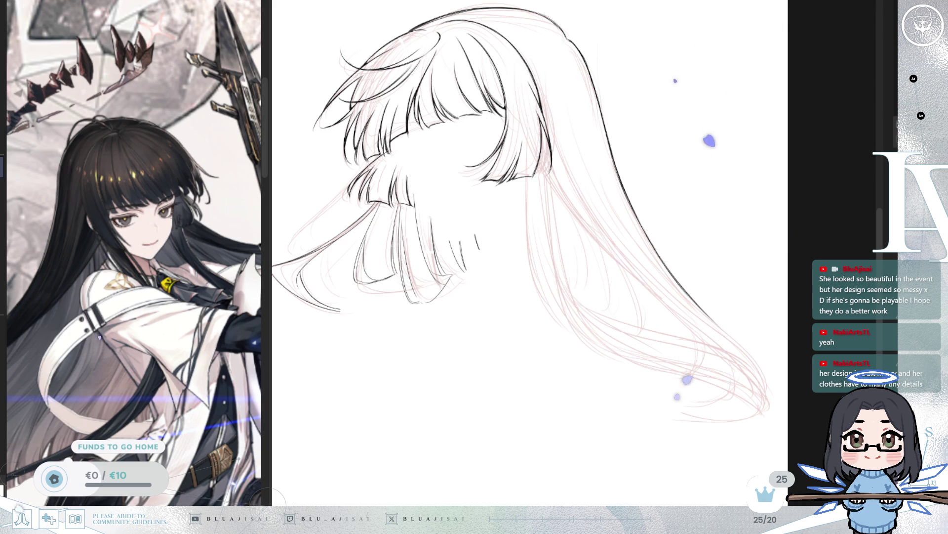
{"action": "key", "text": "ctrl+y"}
{"action": "key", "text": "ctrl+y"}
{"action": "key", "text": "ctrl+y"}
{"action": "key", "text": "ctrl+z"}
{"action": "key", "text": "ctrl+z"}
{"action": "key", "text": "ctrl+z"}
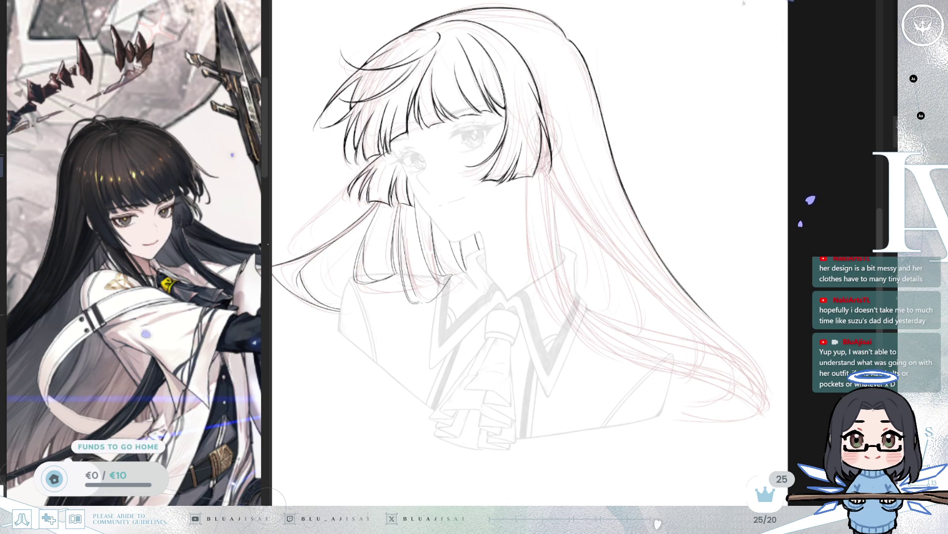
{"action": "scroll", "coordinate": [552, 155], "scroll_direction": "up", "scroll_amount": 1}
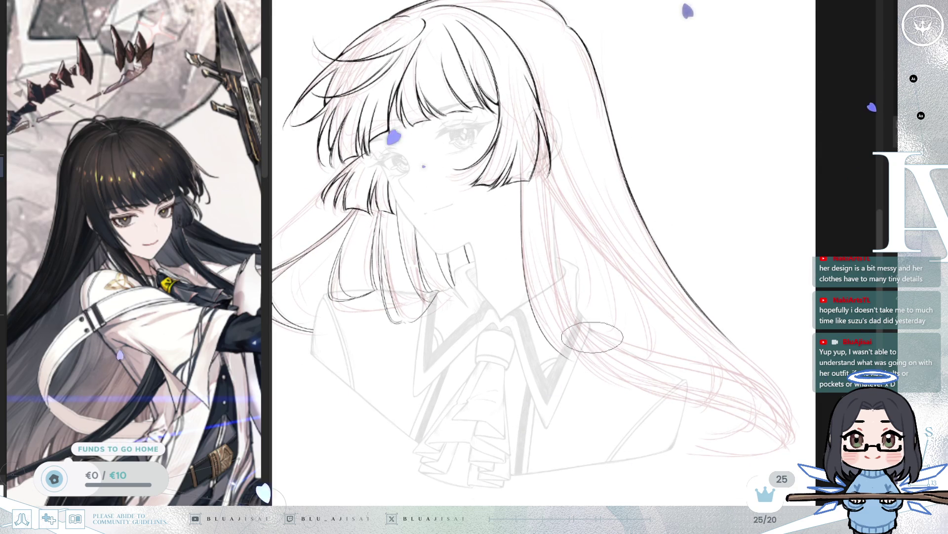
- Rotate and pan the view up along the hair, discarding the last long hair line
{"action": "key", "text": "minus"}
{"action": "scroll", "coordinate": [540, 154], "scroll_direction": "up", "scroll_amount": 2}
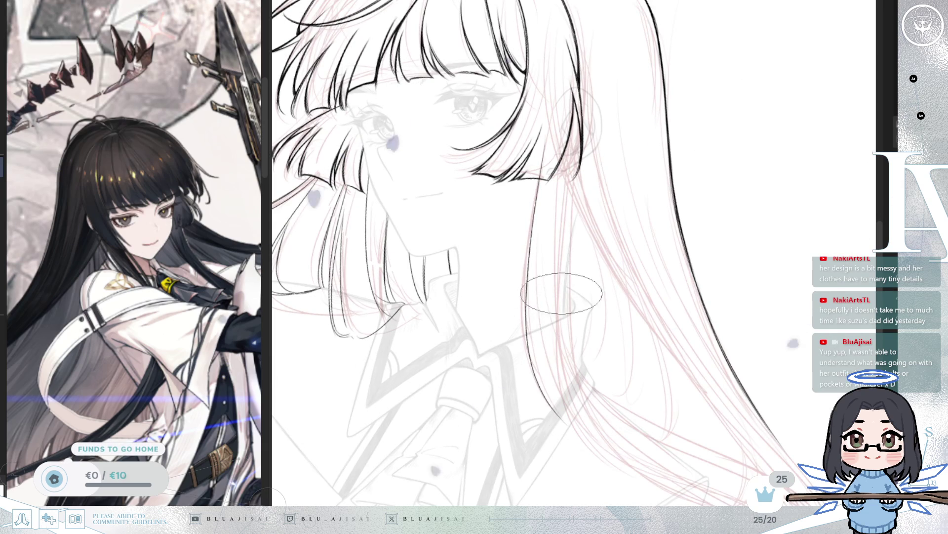
{"action": "mouse_move", "coordinate": [772, 281]}
{"action": "left_mouse_down"}
{"action": "mouse_move", "coordinate": [624, 131]}
{"action": "mouse_move", "coordinate": [698, 155]}
{"action": "left_mouse_up"}
{"action": "key", "text": "ctrl+z"}
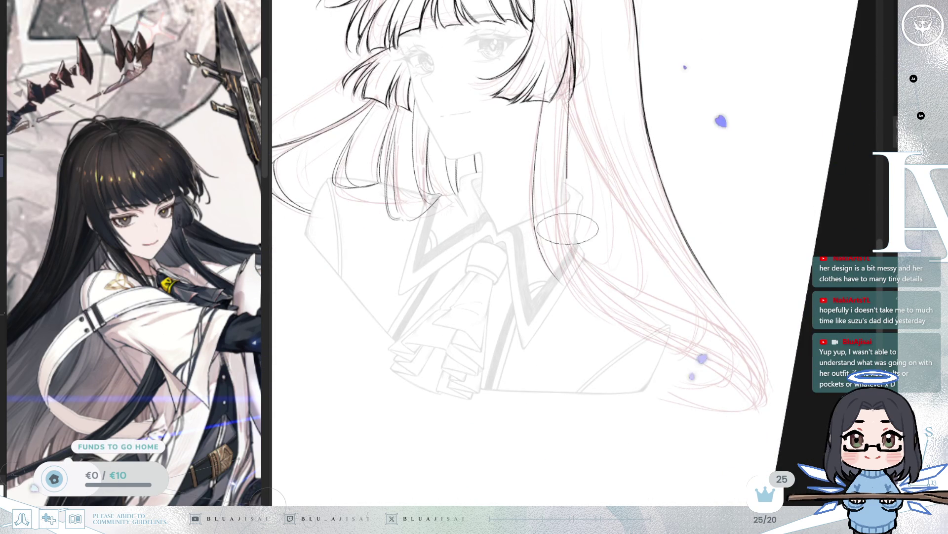
- Ink long curving strands and a short inner strand down the right side of the hair
{"action": "left_click_drag", "start_coordinate": [568, 105], "coordinate": [754, 400]}
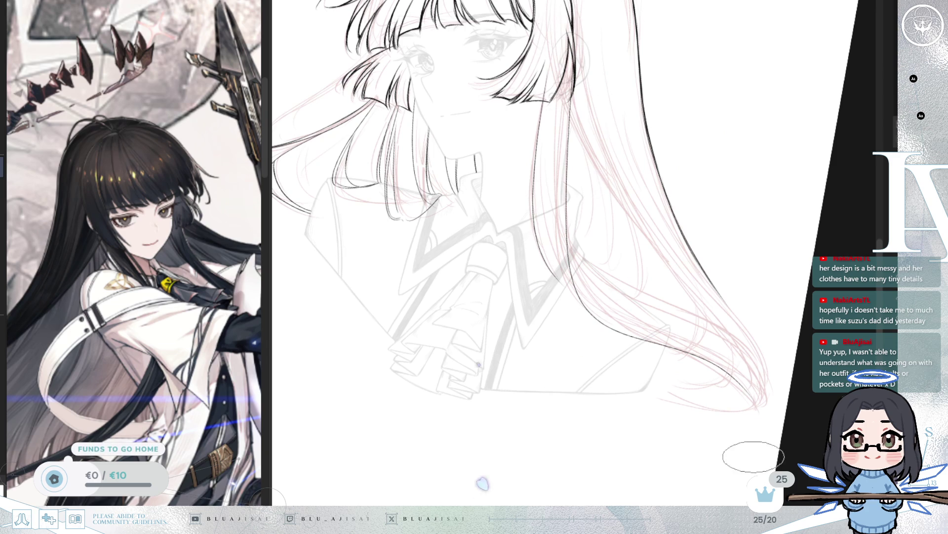
{"action": "left_click_drag", "start_coordinate": [563, 77], "coordinate": [575, 297]}
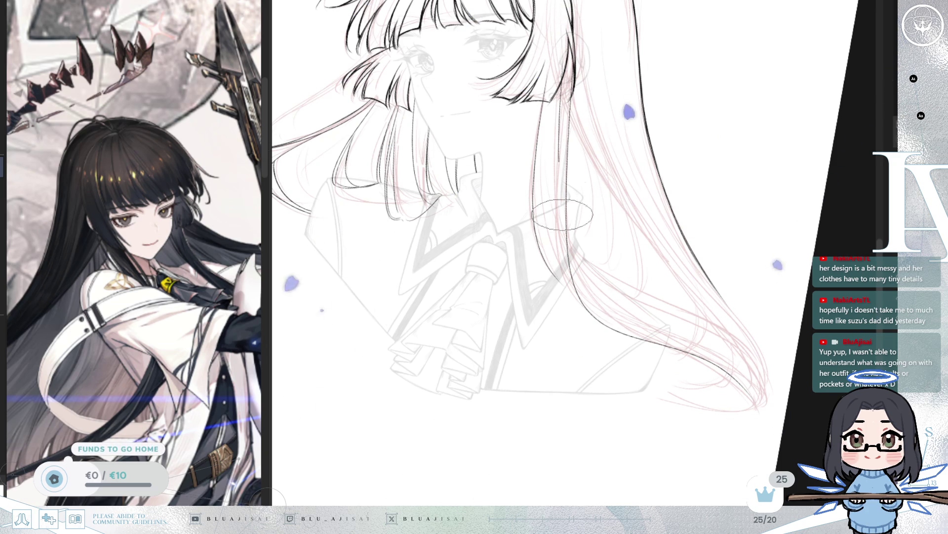
{"action": "left_click_drag", "start_coordinate": [555, 31], "coordinate": [554, 170]}
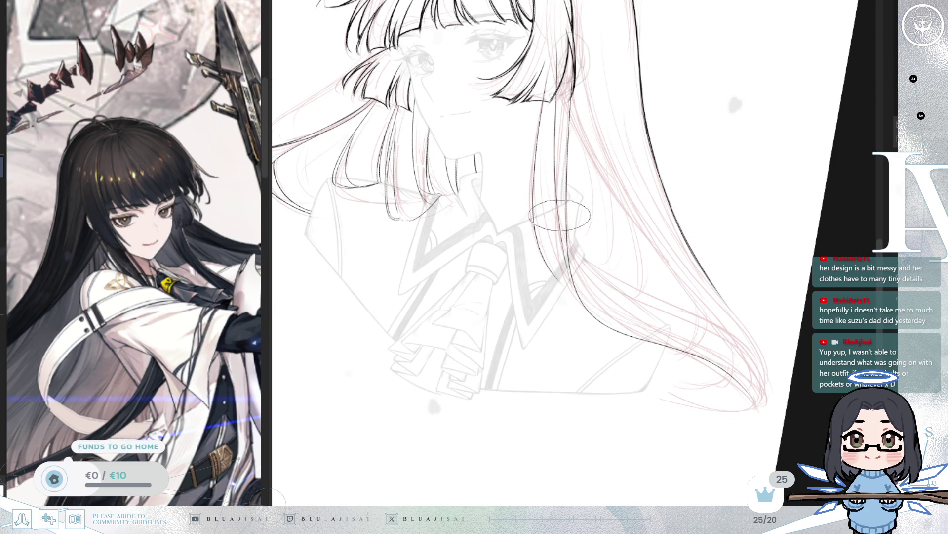
{"action": "mouse_move", "coordinate": [554, 49]}
{"action": "left_mouse_down"}
{"action": "mouse_move", "coordinate": [601, 311]}
{"action": "mouse_move", "coordinate": [636, 269]}
{"action": "mouse_move", "coordinate": [585, 300]}
{"action": "left_mouse_up"}
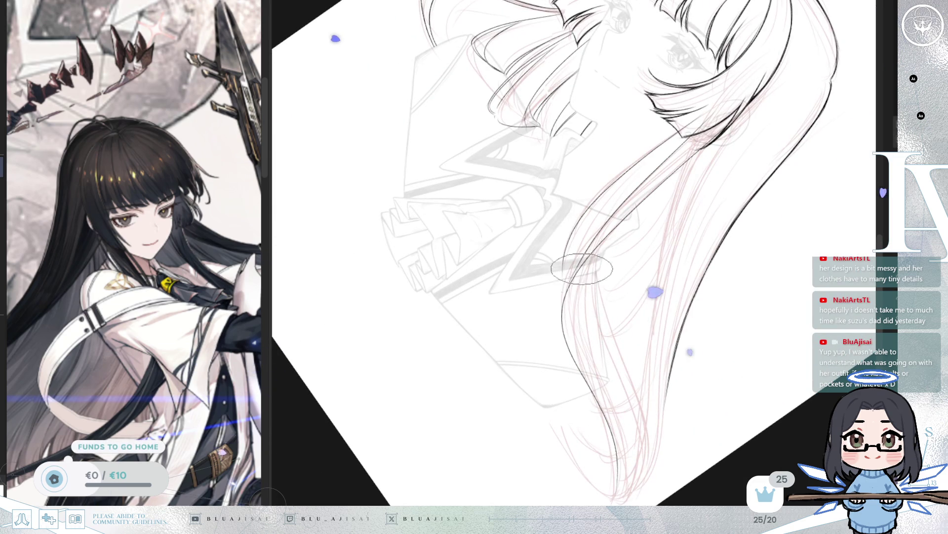
- Follow the hair's curve past the collar and retrace it with more dark lines
{"action": "left_click_drag", "start_coordinate": [568, 255], "coordinate": [568, 240]}
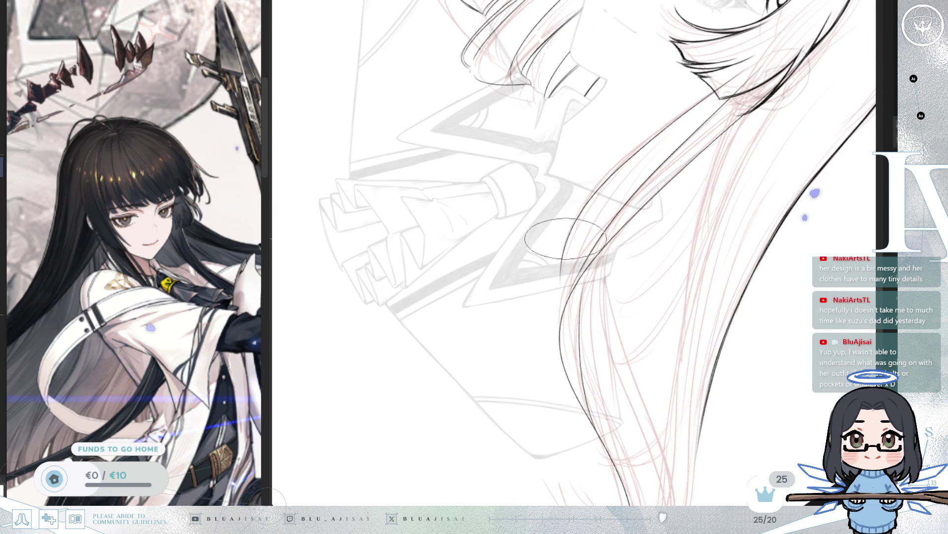
{"action": "left_click_drag", "start_coordinate": [568, 316], "coordinate": [666, 189]}
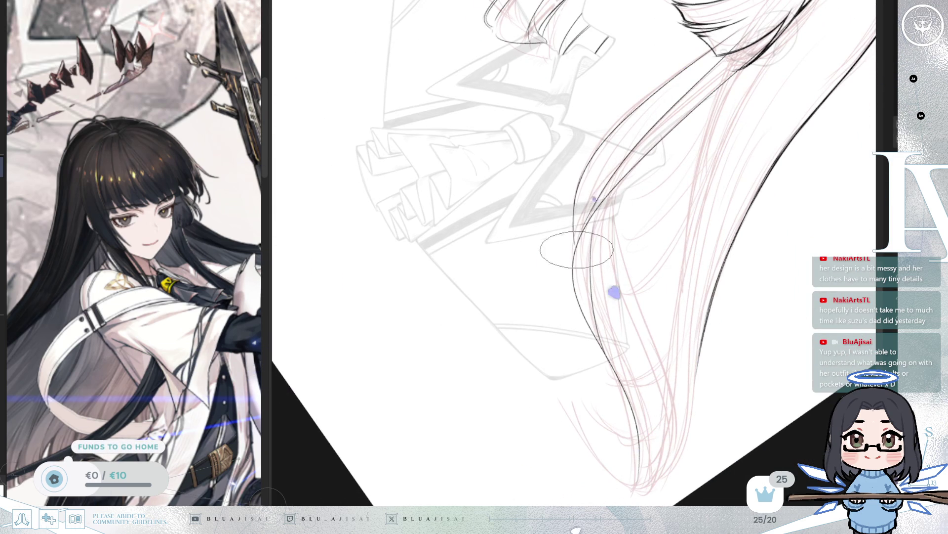
{"action": "mouse_move", "coordinate": [618, 197]}
{"action": "left_mouse_down"}
{"action": "mouse_move", "coordinate": [678, 179]}
{"action": "mouse_move", "coordinate": [514, 279]}
{"action": "mouse_move", "coordinate": [462, 341]}
{"action": "left_mouse_up"}
{"action": "left_click_drag", "start_coordinate": [642, 148], "coordinate": [469, 331]}
{"action": "left_click_drag", "start_coordinate": [644, 150], "coordinate": [466, 335]}
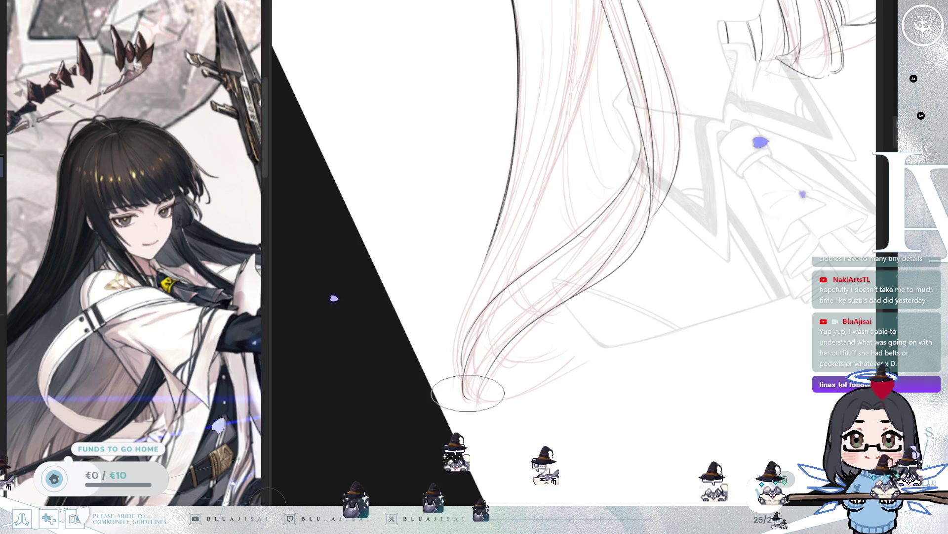
- Ink strands sweeping down to the hair tip and erase their overlong tails
{"action": "left_click_drag", "start_coordinate": [474, 368], "coordinate": [504, 330]}
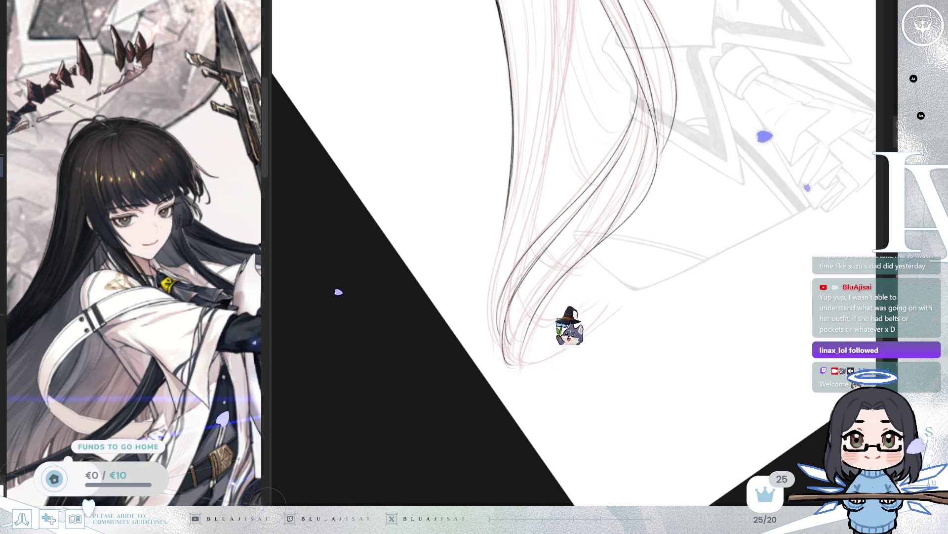
{"action": "key", "text": "minus"}
{"action": "key", "text": "minus"}
{"action": "key", "text": "minus"}
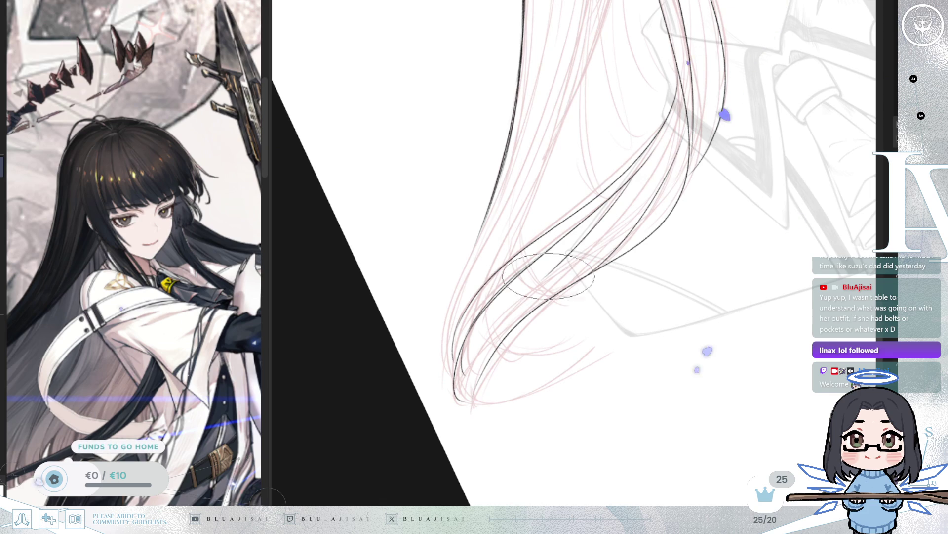
{"action": "left_click_drag", "start_coordinate": [638, 215], "coordinate": [519, 303]}
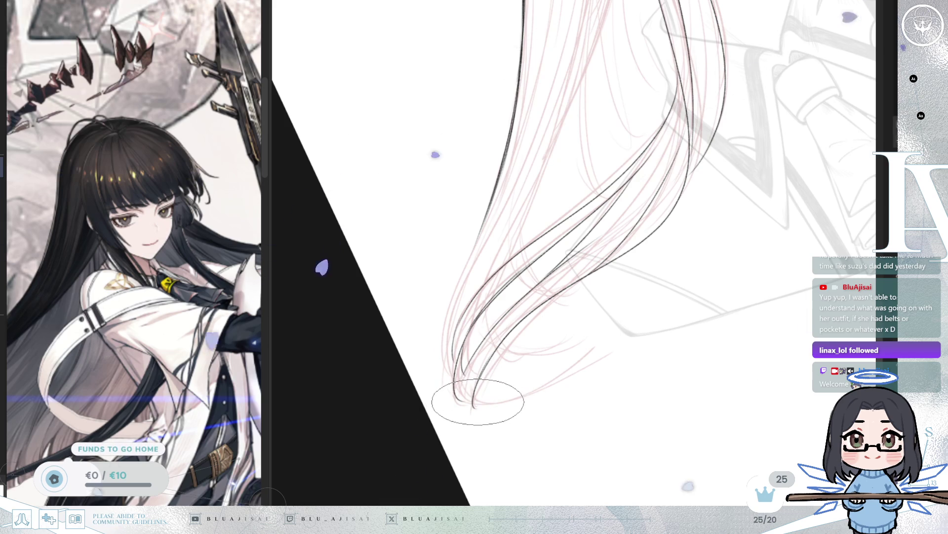
{"action": "mouse_move", "coordinate": [477, 397]}
{"action": "left_mouse_down"}
{"action": "mouse_move", "coordinate": [462, 387]}
{"action": "mouse_move", "coordinate": [465, 376]}
{"action": "left_mouse_up"}
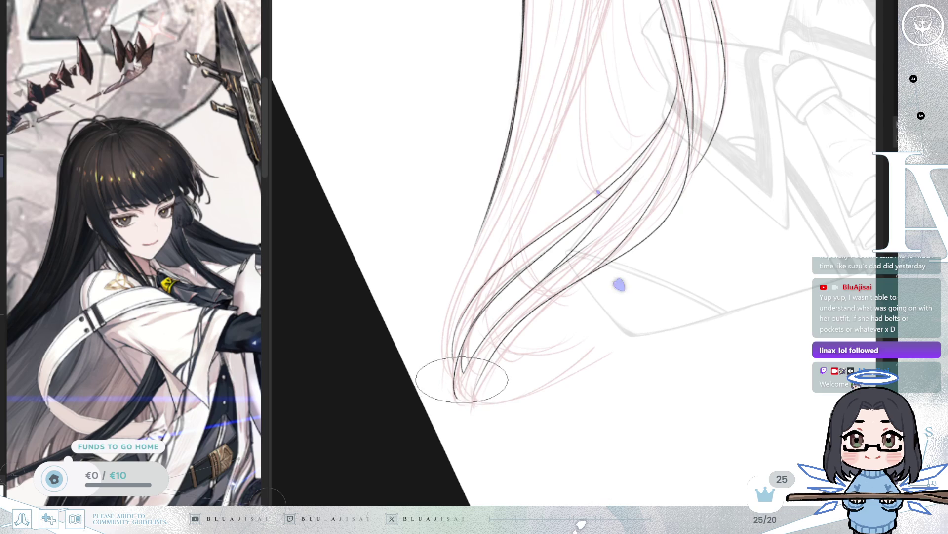
{"action": "left_click_drag", "start_coordinate": [642, 306], "coordinate": [477, 392]}
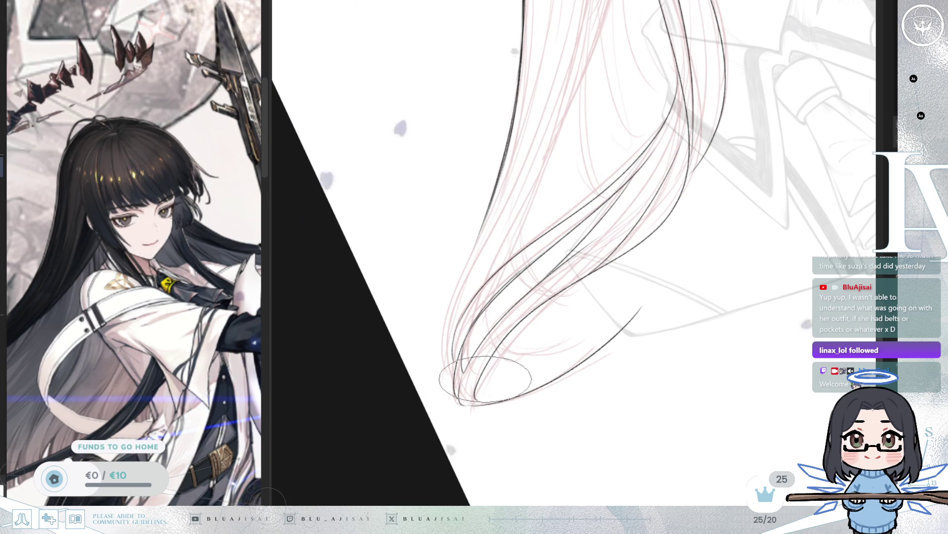
- Mirror-check the hair shape several times, rotating back upright to see the face and full sweep
{"action": "key", "text": "m"}
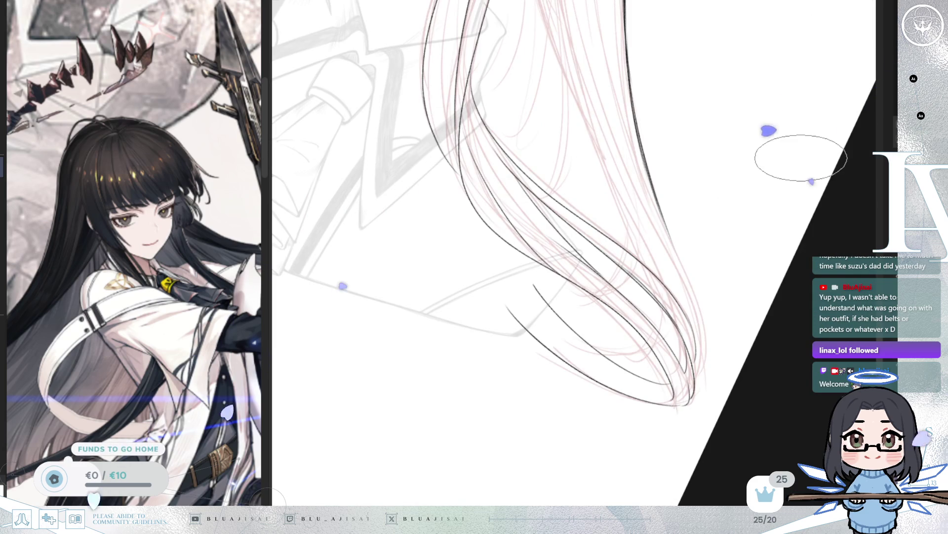
{"action": "key", "text": "m"}
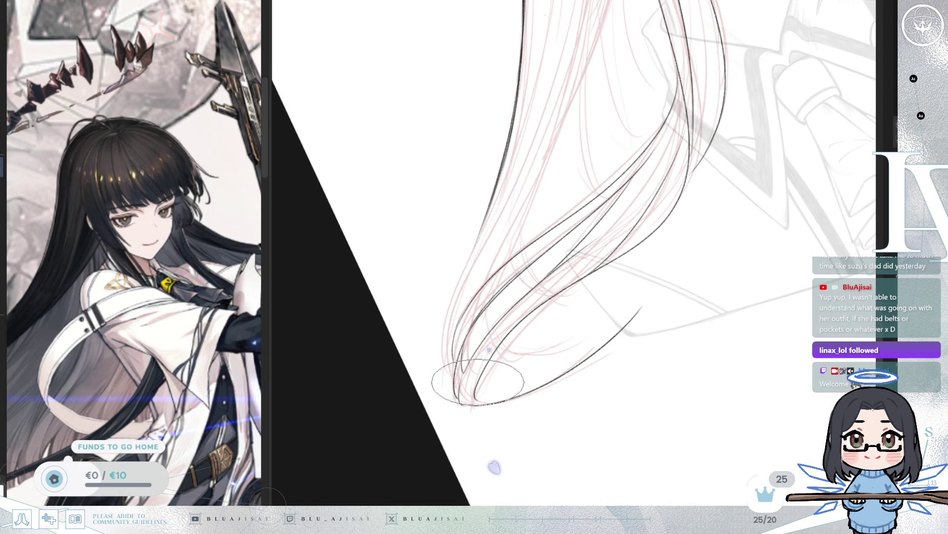
{"action": "left_click_drag", "start_coordinate": [622, 282], "coordinate": [483, 218]}
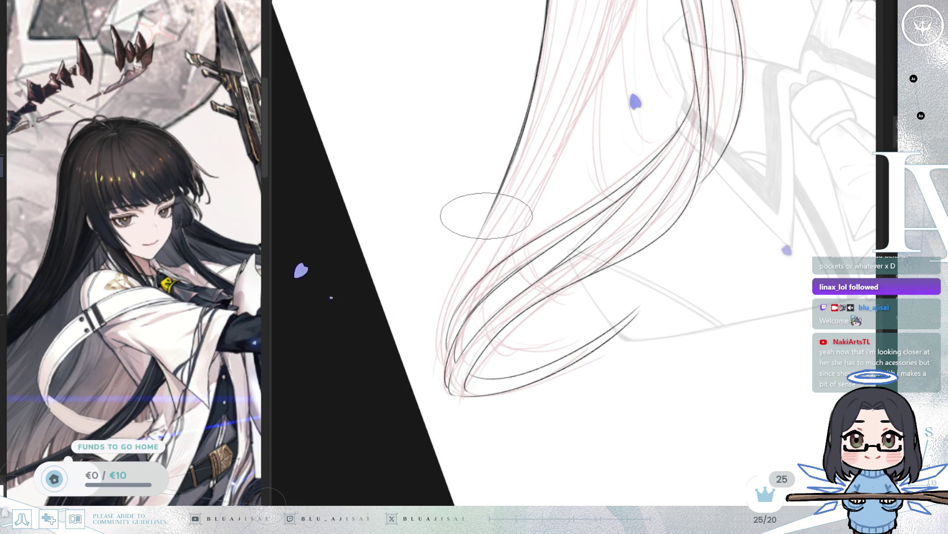
{"action": "mouse_move", "coordinate": [582, 188]}
{"action": "left_mouse_down"}
{"action": "mouse_move", "coordinate": [667, 207]}
{"action": "mouse_move", "coordinate": [711, 178]}
{"action": "mouse_move", "coordinate": [729, 125]}
{"action": "mouse_move", "coordinate": [723, 272]}
{"action": "left_mouse_up"}
{"action": "mouse_move", "coordinate": [725, 166]}
{"action": "left_mouse_down"}
{"action": "mouse_move", "coordinate": [434, 201]}
{"action": "mouse_move", "coordinate": [568, 176]}
{"action": "left_mouse_up"}
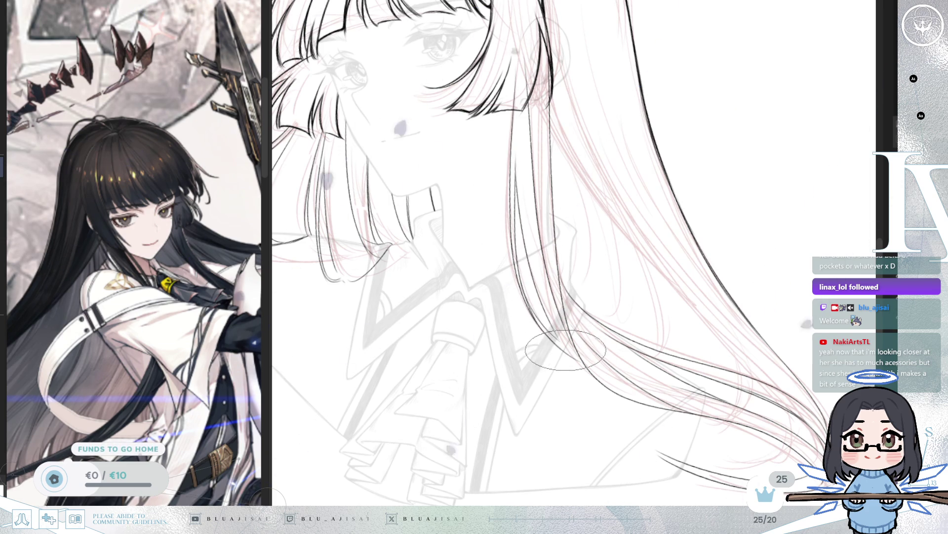
{"action": "key", "text": "m"}
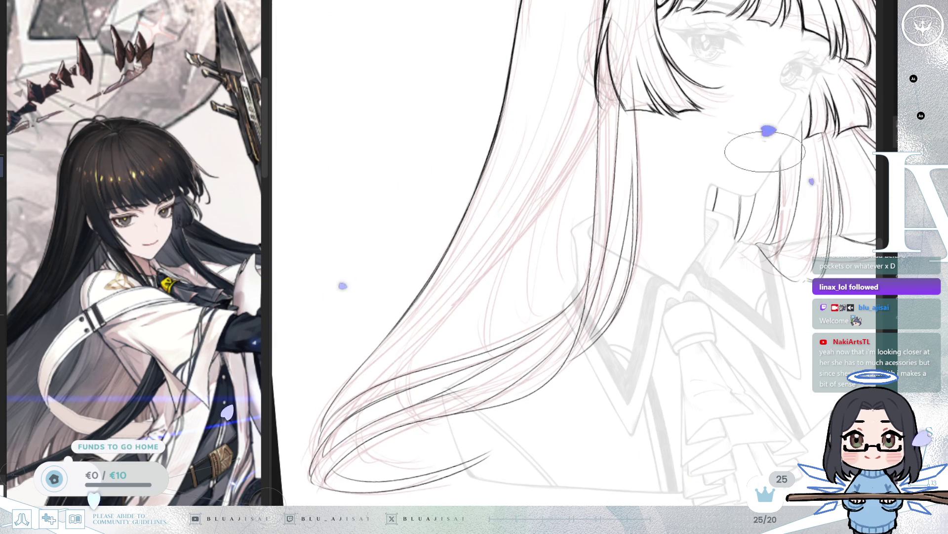
{"action": "key", "text": "m"}
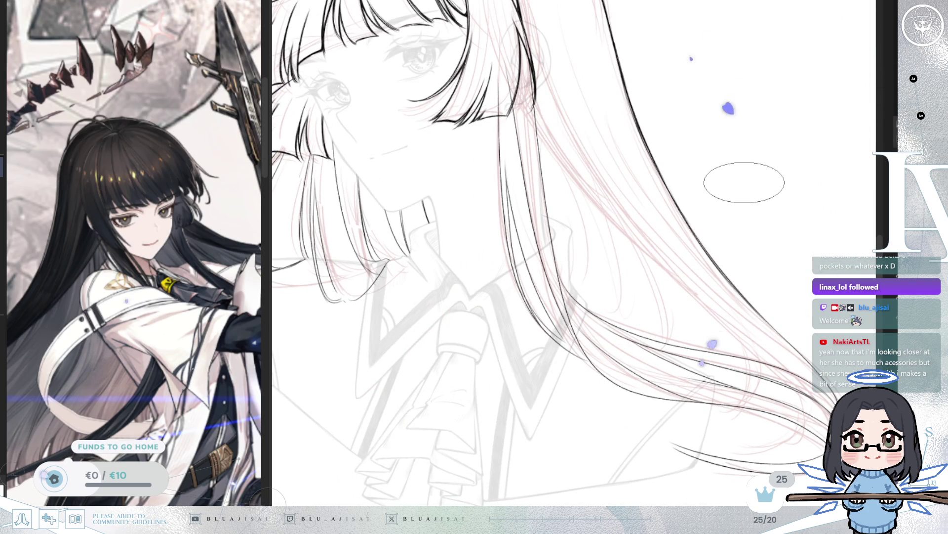
{"action": "left_click_drag", "start_coordinate": [745, 197], "coordinate": [741, 183]}
{"action": "key", "text": "m"}
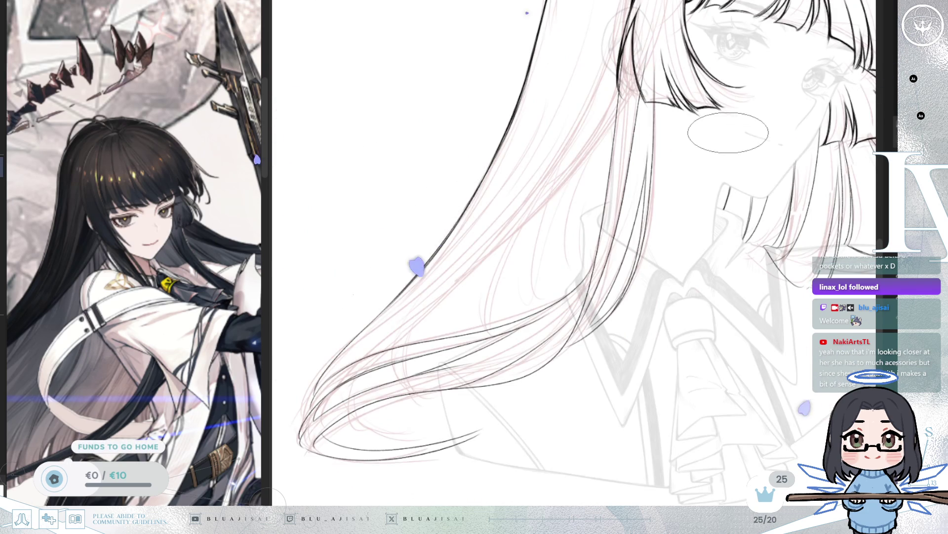
{"action": "scroll", "coordinate": [670, 117], "scroll_direction": "up", "scroll_amount": 2}
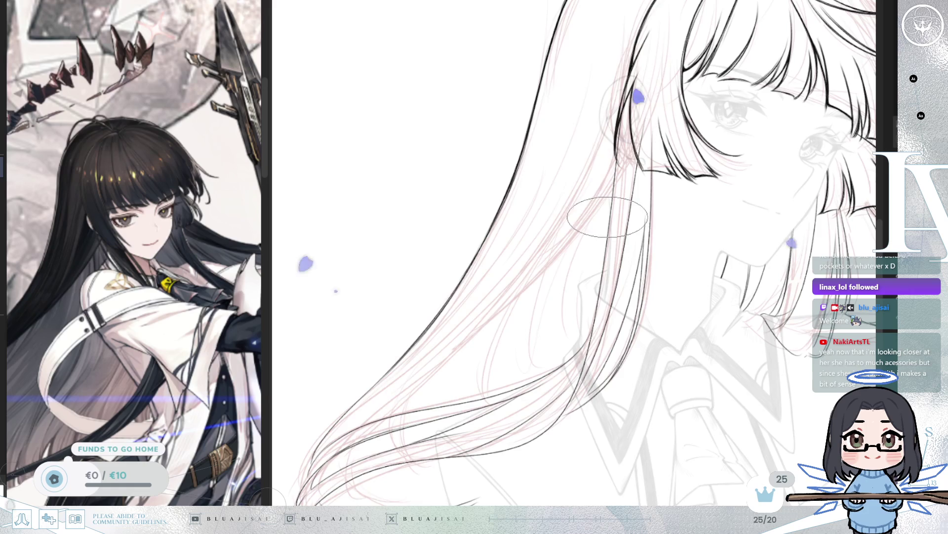
{"action": "scroll", "coordinate": [608, 217], "scroll_direction": "down", "scroll_amount": 2}
{"action": "scroll", "coordinate": [688, 154], "scroll_direction": "up", "scroll_amount": 1}
- Ink a new strand down the long hair, then reframe between the hair ends and face
{"action": "left_click_drag", "start_coordinate": [688, 154], "coordinate": [678, 186]}
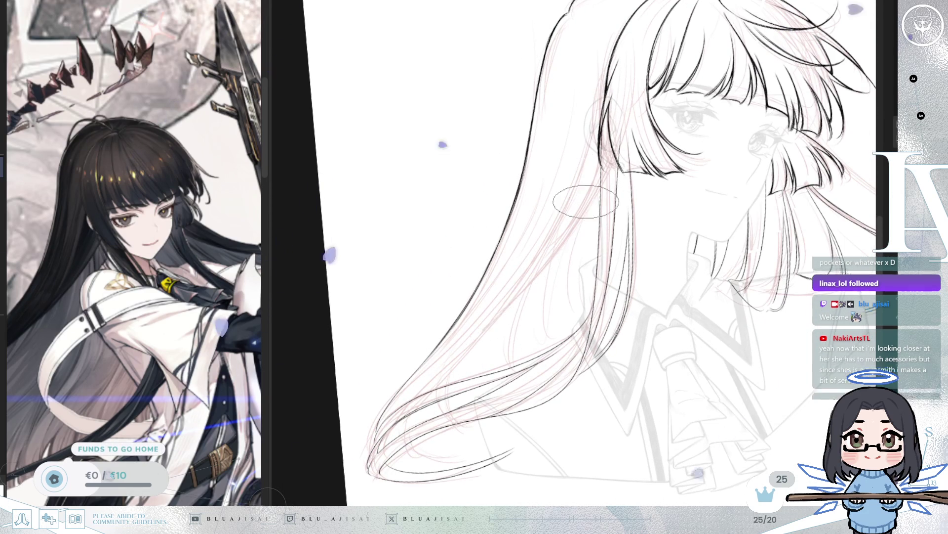
{"action": "left_click_drag", "start_coordinate": [445, 385], "coordinate": [479, 336]}
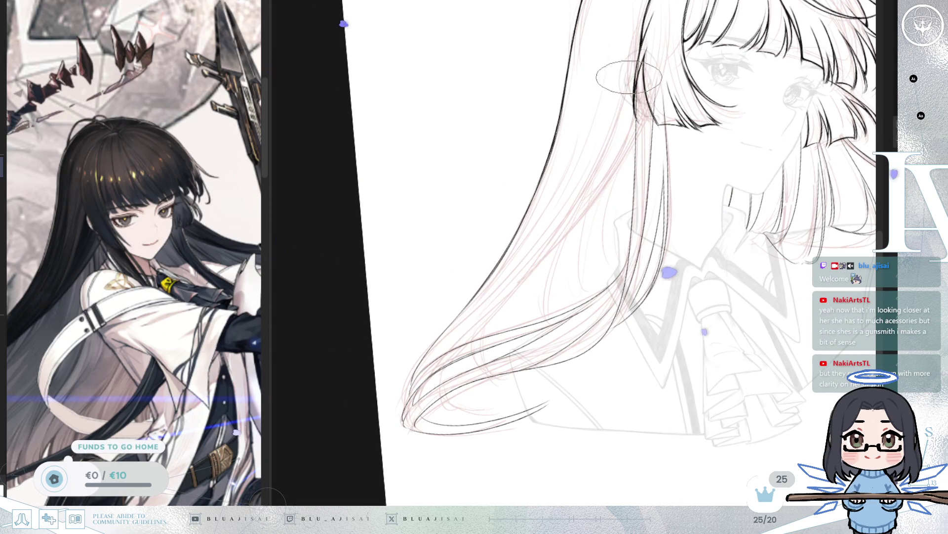
{"action": "left_click_drag", "start_coordinate": [626, 96], "coordinate": [549, 247]}
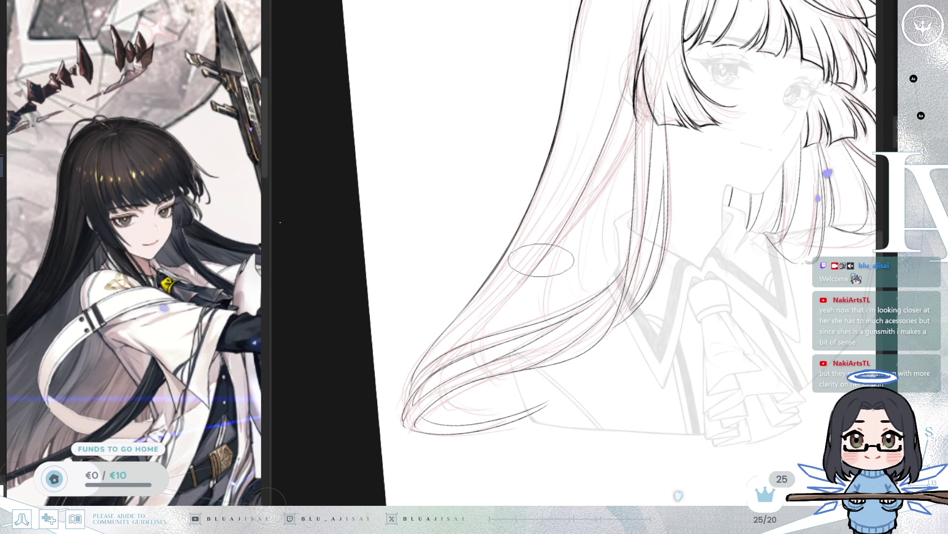
{"action": "left_click_drag", "start_coordinate": [512, 290], "coordinate": [578, 234]}
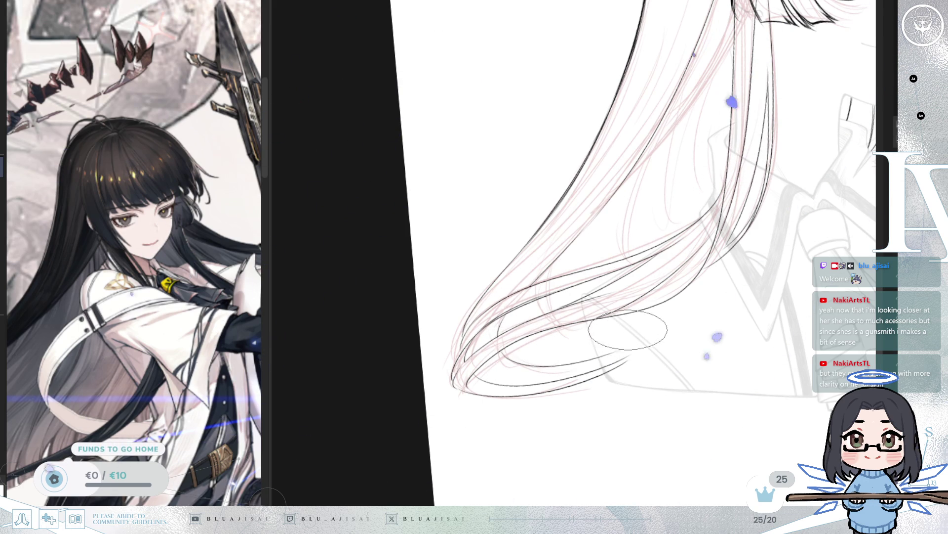
{"action": "left_click_drag", "start_coordinate": [670, 271], "coordinate": [665, 283]}
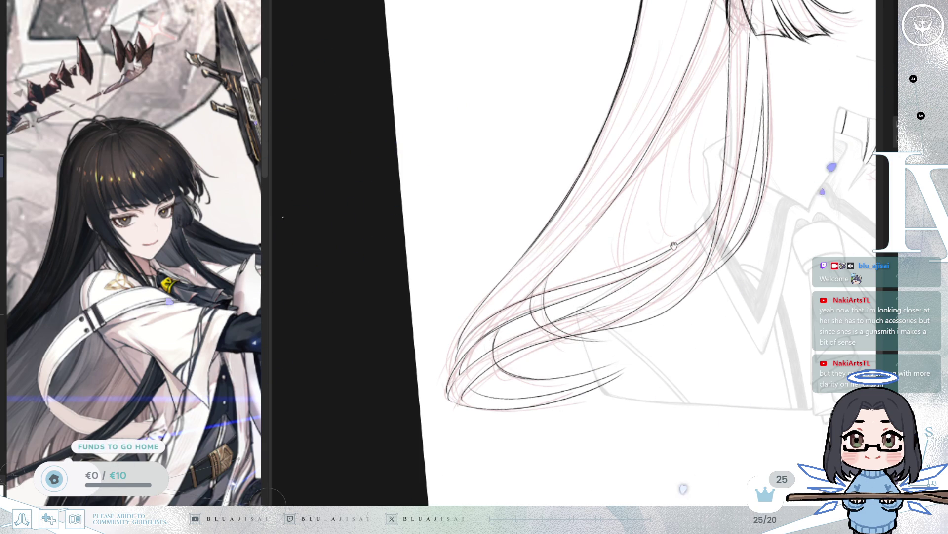
{"action": "left_click_drag", "start_coordinate": [678, 236], "coordinate": [662, 274]}
{"action": "mouse_move", "coordinate": [663, 187]}
{"action": "left_mouse_down"}
{"action": "mouse_move", "coordinate": [673, 141]}
{"action": "mouse_move", "coordinate": [600, 187]}
{"action": "left_mouse_up"}
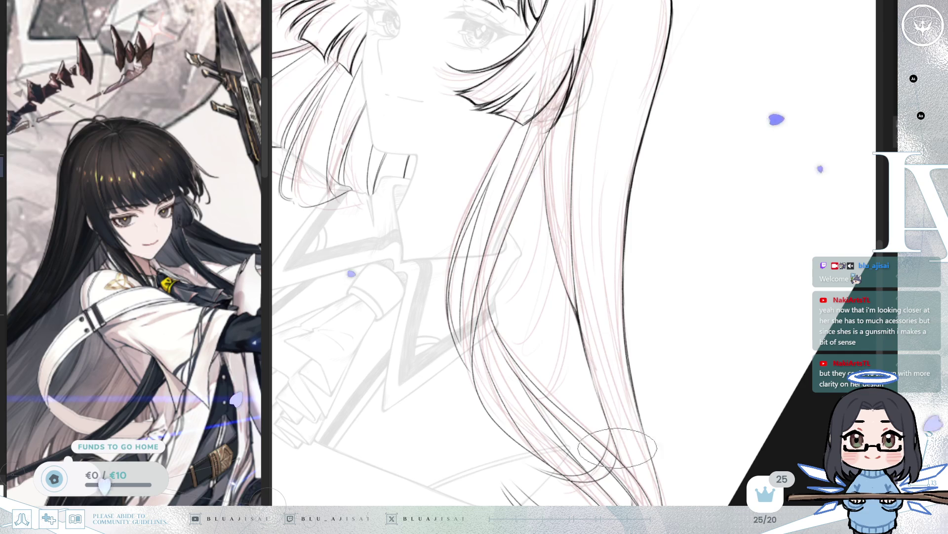
- Angle the canvas along the side hair and ink long black strands over the sketch
{"action": "key", "text": "Delete"}
{"action": "key", "text": "Delete"}
{"action": "key", "text": "Delete"}
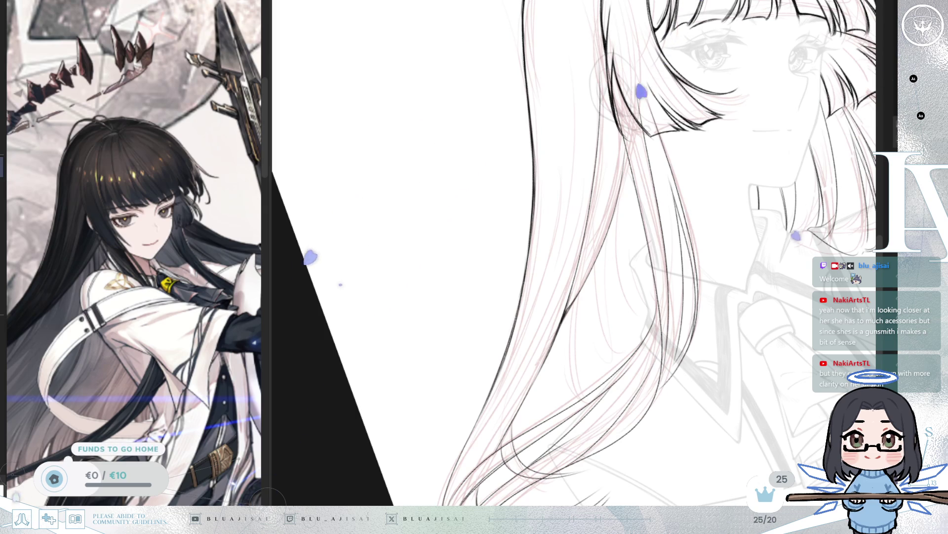
{"action": "scroll", "coordinate": [552, 306], "scroll_direction": "up", "scroll_amount": 3}
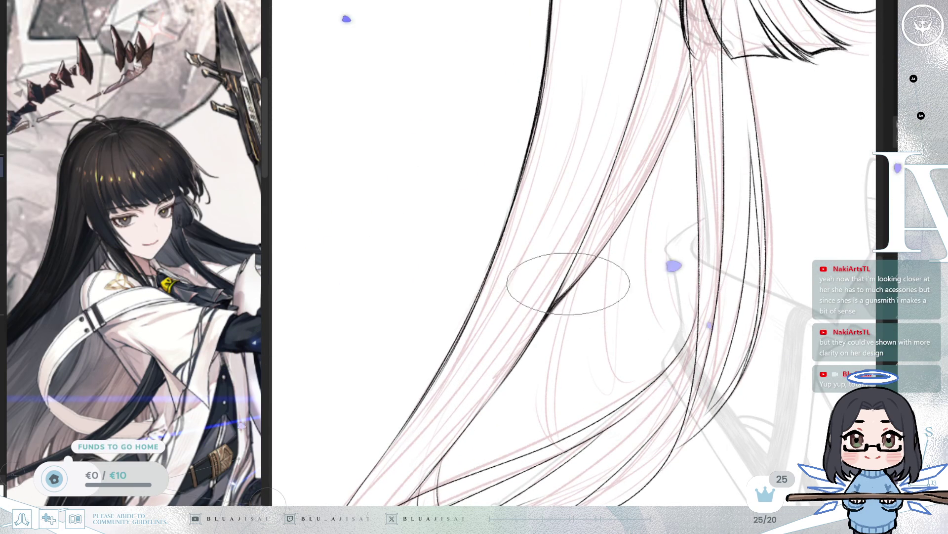
{"action": "left_click_drag", "start_coordinate": [583, 286], "coordinate": [627, 280]}
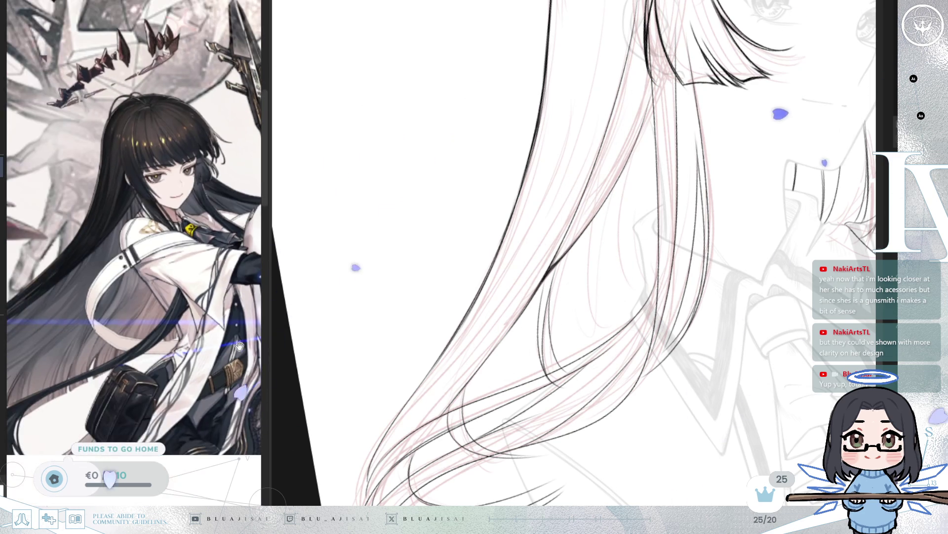
{"action": "mouse_move", "coordinate": [560, 252]}
{"action": "left_mouse_down"}
{"action": "mouse_move", "coordinate": [612, 203]}
{"action": "mouse_move", "coordinate": [597, 355]}
{"action": "left_mouse_up"}
{"action": "left_click_drag", "start_coordinate": [609, 212], "coordinate": [600, 356]}
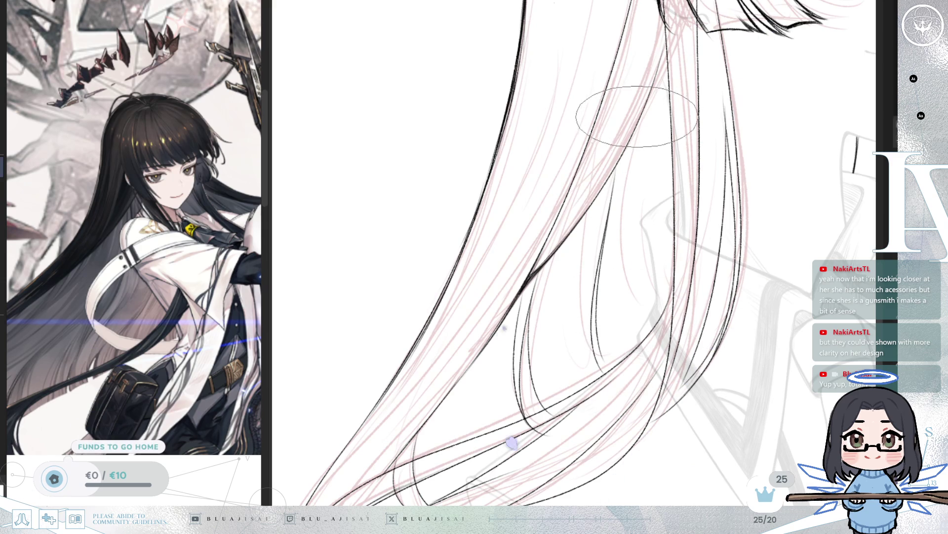
{"action": "left_click_drag", "start_coordinate": [688, 191], "coordinate": [638, 240]}
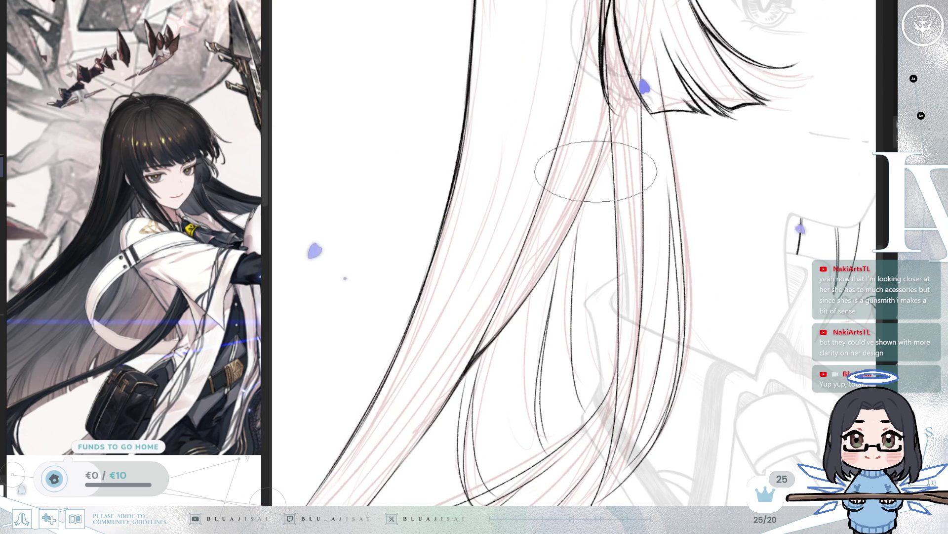
{"action": "scroll", "coordinate": [575, 386], "scroll_direction": "down", "scroll_amount": 4}
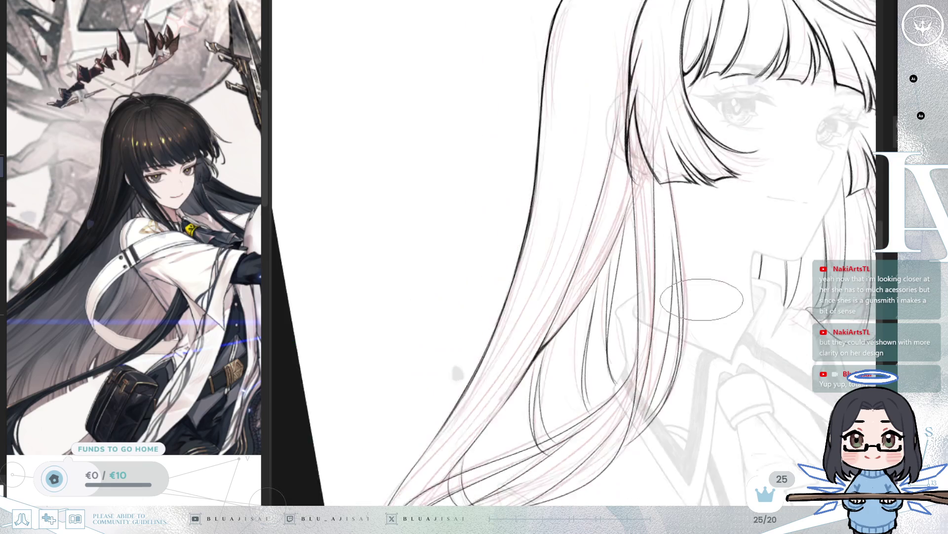
- Zoom, tilt and pan the canvas to frame the face, shoulders and lower hair sweep
{"action": "left_click_drag", "start_coordinate": [747, 334], "coordinate": [747, 293]}
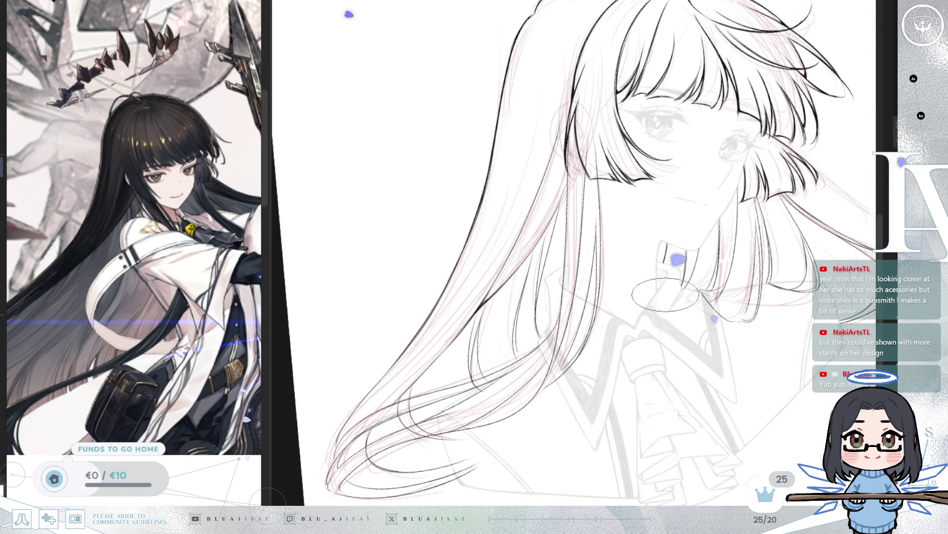
{"action": "scroll", "coordinate": [642, 257], "scroll_direction": "up", "scroll_amount": 2}
{"action": "scroll", "coordinate": [568, 65], "scroll_direction": "up", "scroll_amount": 2}
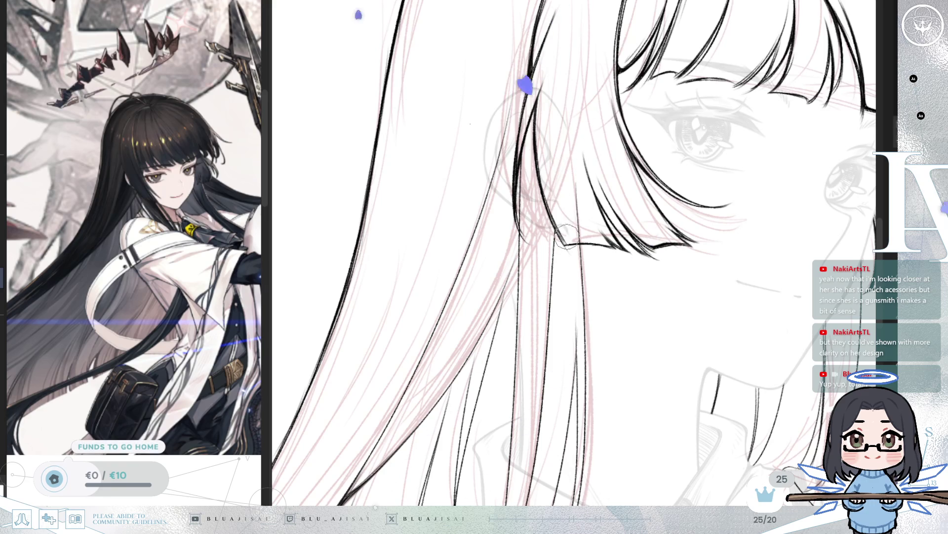
{"action": "scroll", "coordinate": [572, 153], "scroll_direction": "down", "scroll_amount": 5}
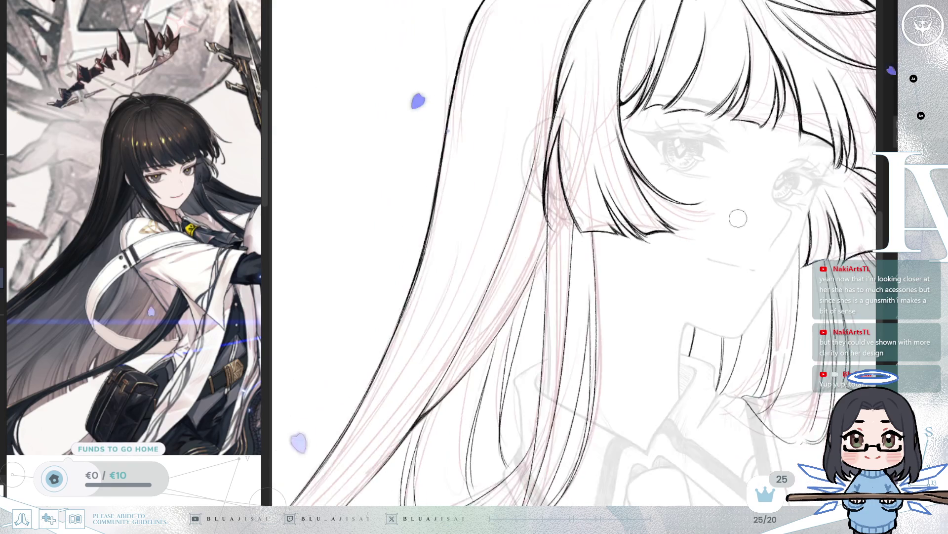
{"action": "left_click_drag", "start_coordinate": [734, 291], "coordinate": [756, 327]}
{"action": "scroll", "coordinate": [521, 303], "scroll_direction": "up", "scroll_amount": 8}
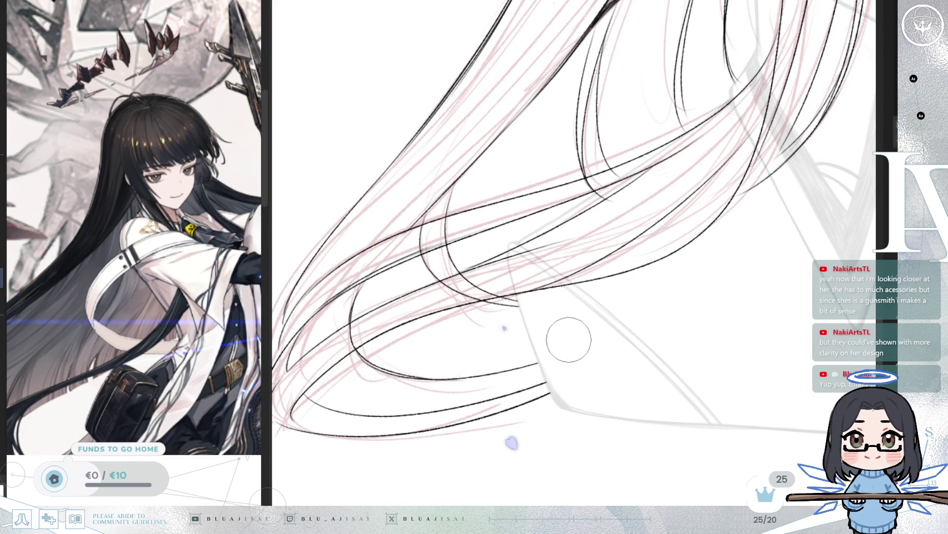
{"action": "key", "text": "Delete"}
{"action": "key", "text": "Delete"}
{"action": "key", "text": "Delete"}
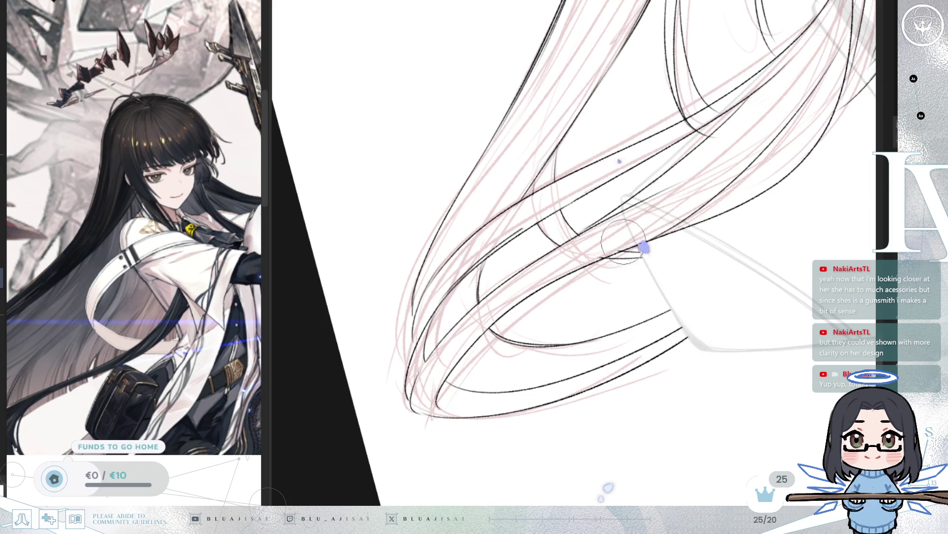
{"action": "scroll", "coordinate": [598, 253], "scroll_direction": "up", "scroll_amount": 3}
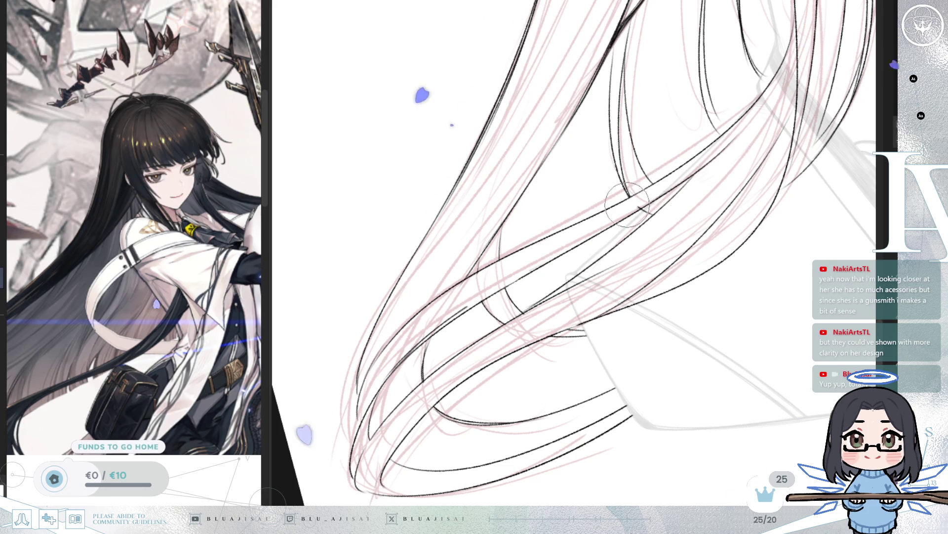
{"action": "key", "text": "minus"}
{"action": "key", "text": "minus"}
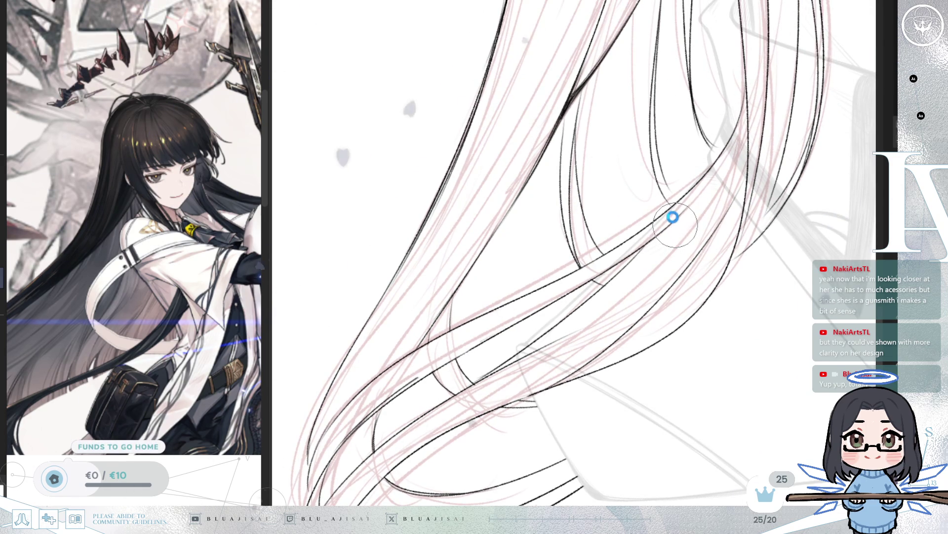
{"action": "mouse_move", "coordinate": [637, 183]}
{"action": "left_mouse_down"}
{"action": "mouse_move", "coordinate": [613, 278]}
{"action": "mouse_move", "coordinate": [694, 278]}
{"action": "left_mouse_up"}
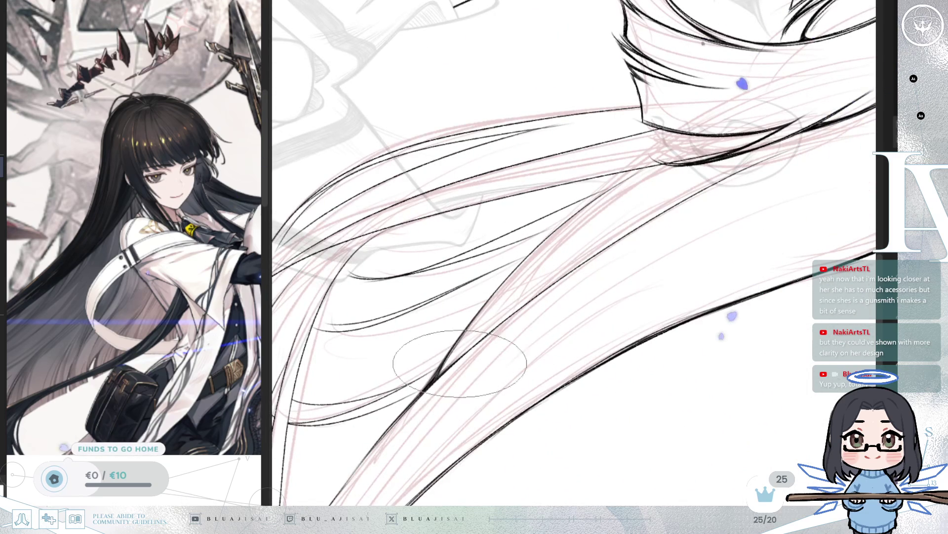
- Widen the canvas by moving the reference divider left, then orient hair strands vertically
{"action": "left_click_drag", "start_coordinate": [269, 258], "coordinate": [190, 258]}
{"action": "left_click_drag", "start_coordinate": [601, 351], "coordinate": [583, 357]}
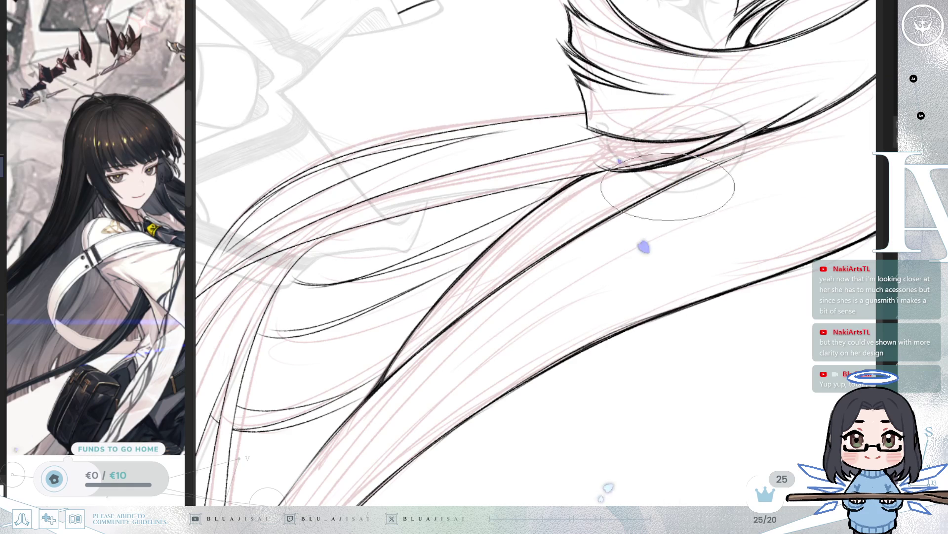
{"action": "key", "text": "r"}
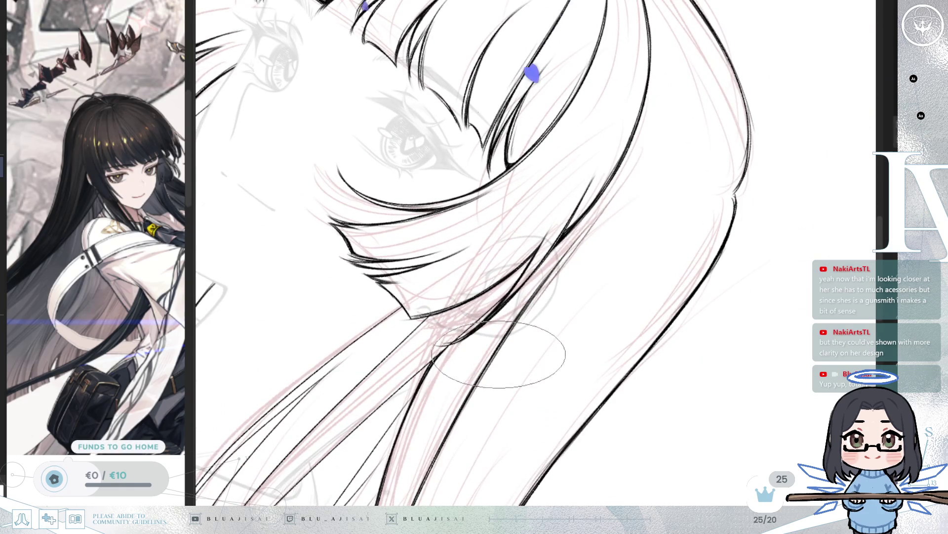
{"action": "mouse_move", "coordinate": [516, 386]}
{"action": "left_mouse_down"}
{"action": "mouse_move", "coordinate": [554, 311]}
{"action": "mouse_move", "coordinate": [582, 190]}
{"action": "left_mouse_up"}
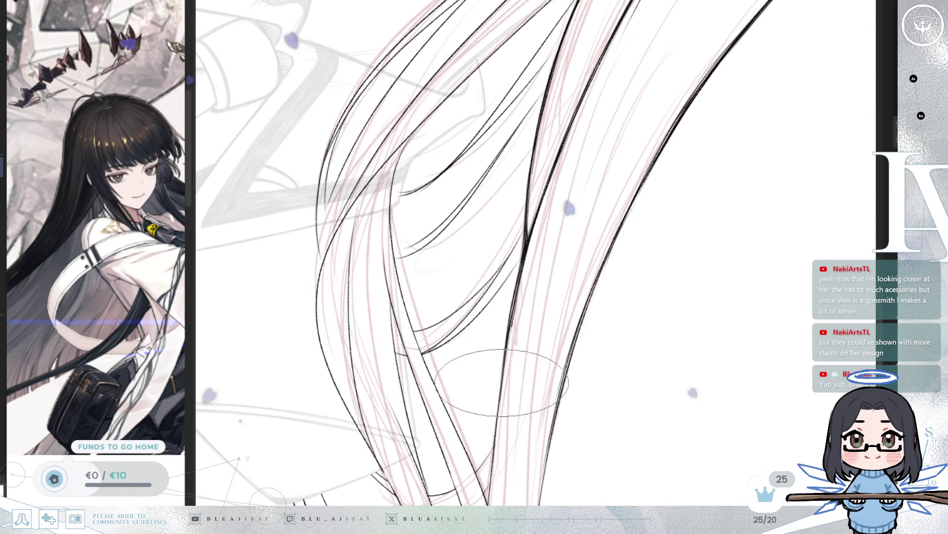
{"action": "mouse_move", "coordinate": [477, 388]}
{"action": "left_mouse_down"}
{"action": "mouse_move", "coordinate": [566, 251]}
{"action": "mouse_move", "coordinate": [529, 361]}
{"action": "mouse_move", "coordinate": [583, 232]}
{"action": "left_mouse_up"}
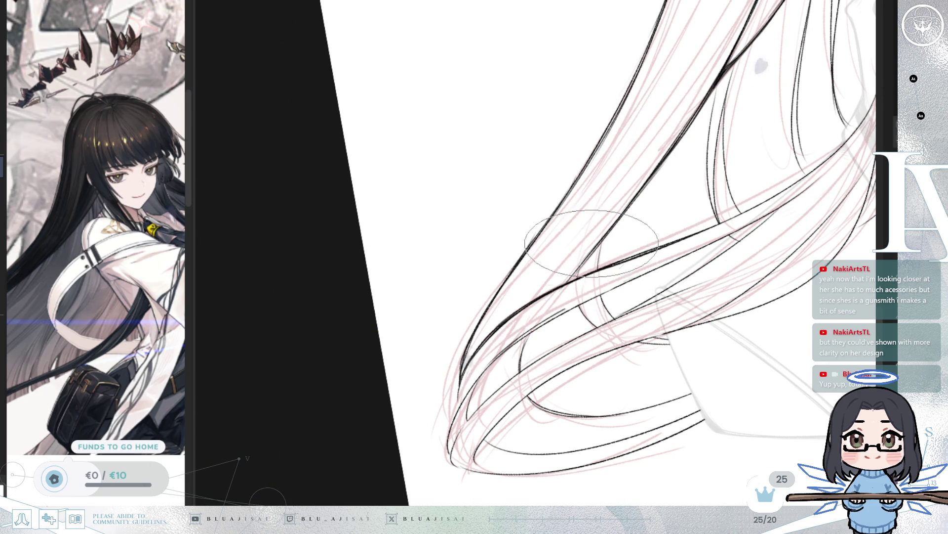
{"action": "scroll", "coordinate": [562, 251], "scroll_direction": "right", "scroll_amount": 5}
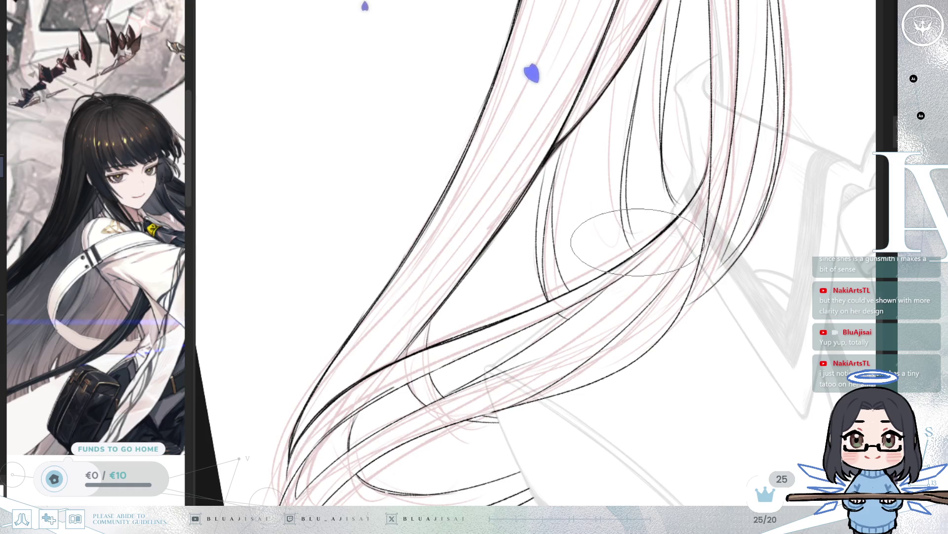
- Rotate and pan the view over the hair strands falling past the sleeve
{"action": "mouse_move", "coordinate": [619, 236]}
{"action": "left_mouse_down"}
{"action": "mouse_move", "coordinate": [625, 223]}
{"action": "mouse_move", "coordinate": [593, 232]}
{"action": "left_mouse_up"}
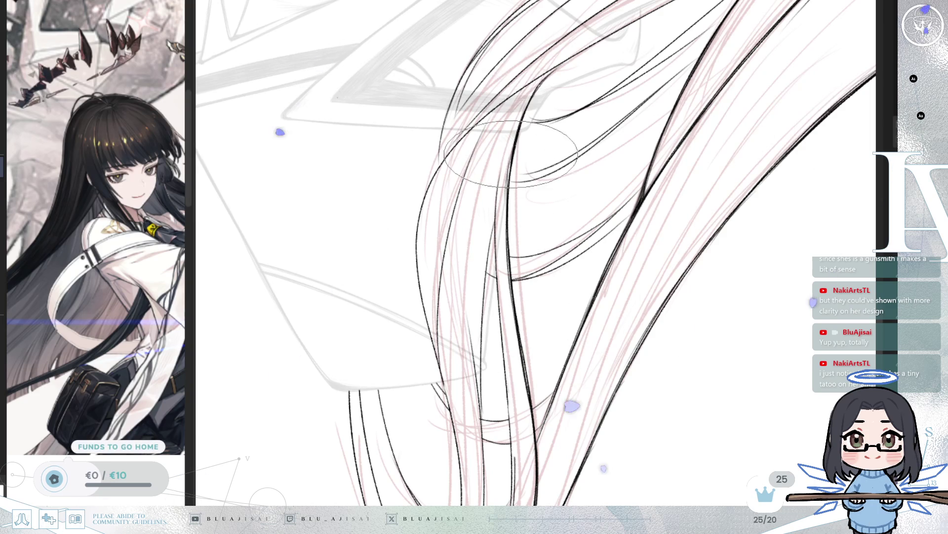
{"action": "left_click_drag", "start_coordinate": [518, 143], "coordinate": [556, 215]}
{"action": "left_click_drag", "start_coordinate": [380, 330], "coordinate": [422, 316]}
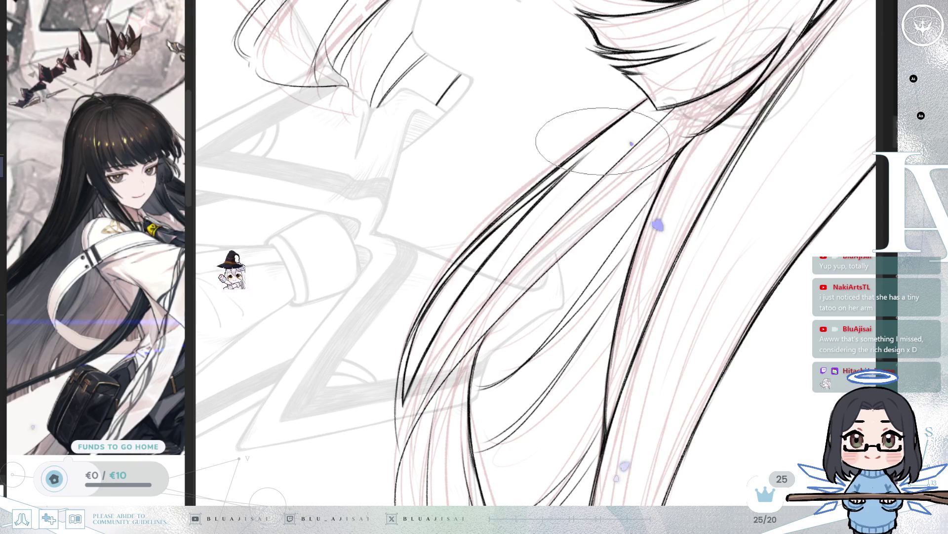
{"action": "left_click_drag", "start_coordinate": [471, 316], "coordinate": [516, 218]}
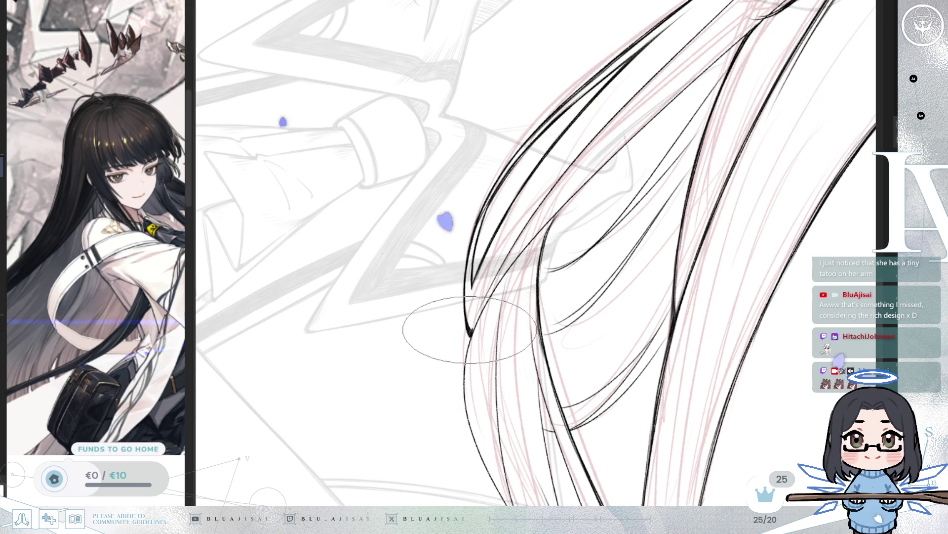
- Pan around the sleeve and hair, mirror-check the lines, and rotate about 30 degrees
{"action": "left_click_drag", "start_coordinate": [494, 290], "coordinate": [422, 384]}
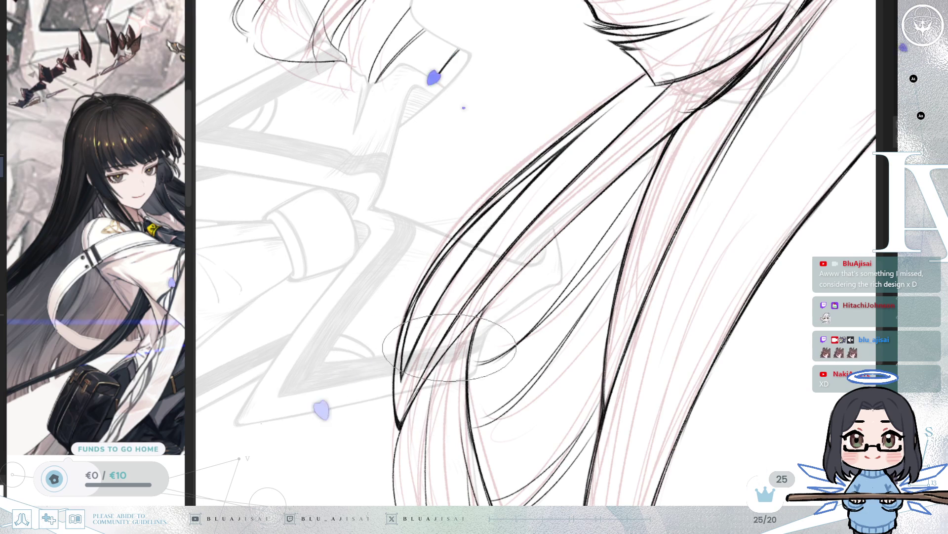
{"action": "mouse_move", "coordinate": [614, 159]}
{"action": "left_mouse_down"}
{"action": "mouse_move", "coordinate": [542, 217]}
{"action": "mouse_move", "coordinate": [547, 210]}
{"action": "left_mouse_up"}
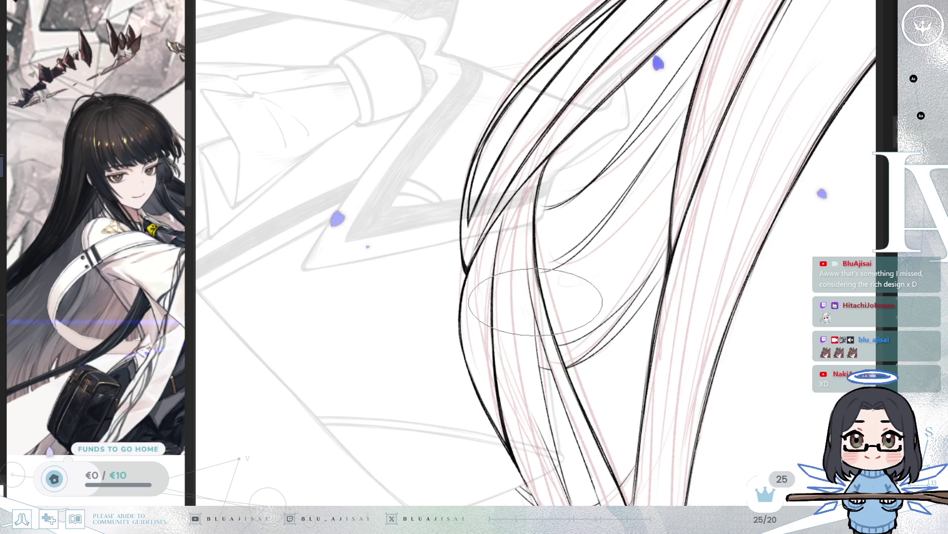
{"action": "scroll", "coordinate": [536, 302], "scroll_direction": "down", "scroll_amount": 2}
{"action": "left_click_drag", "start_coordinate": [539, 226], "coordinate": [534, 246]}
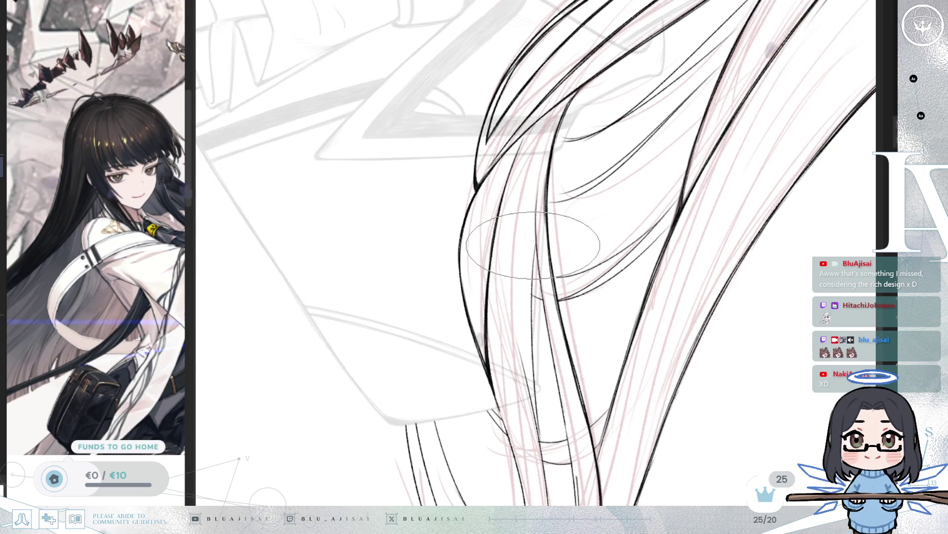
{"action": "left_click_drag", "start_coordinate": [553, 288], "coordinate": [546, 260]}
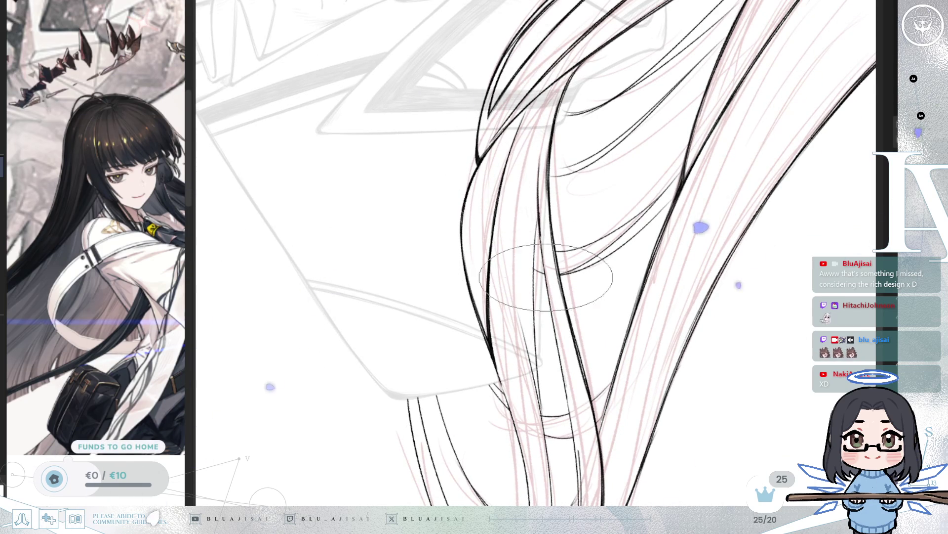
{"action": "key", "text": "h"}
{"action": "mouse_move", "coordinate": [563, 390]}
{"action": "left_mouse_down"}
{"action": "mouse_move", "coordinate": [519, 370]}
{"action": "mouse_move", "coordinate": [477, 328]}
{"action": "mouse_move", "coordinate": [469, 351]}
{"action": "left_mouse_up"}
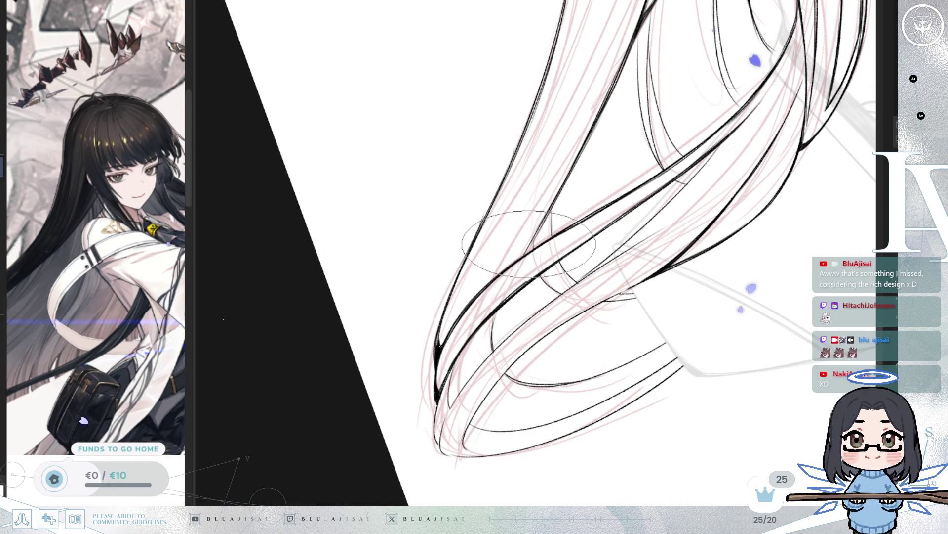
- Reorient the view across the strands beside the face and toward the curled hair tips
{"action": "left_click_drag", "start_coordinate": [659, 156], "coordinate": [646, 263]}
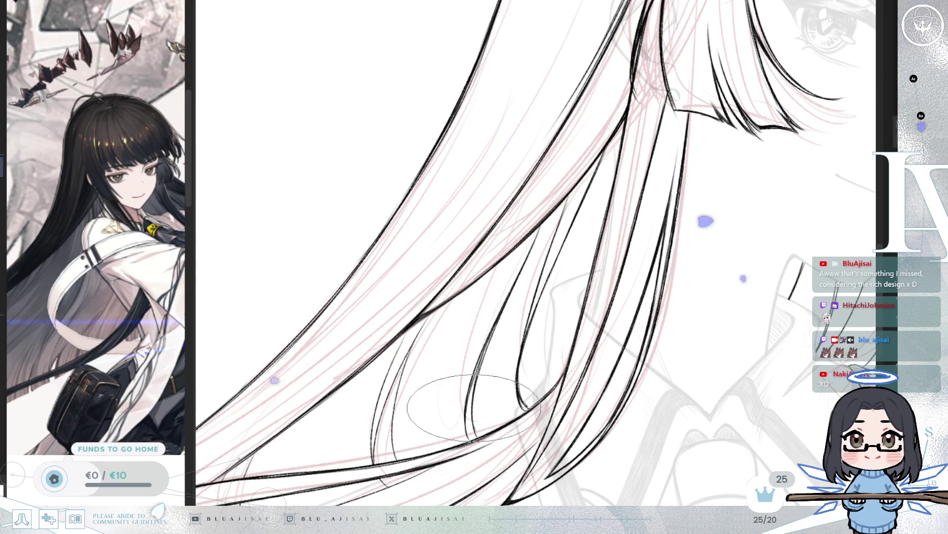
{"action": "left_click_drag", "start_coordinate": [503, 334], "coordinate": [551, 237]}
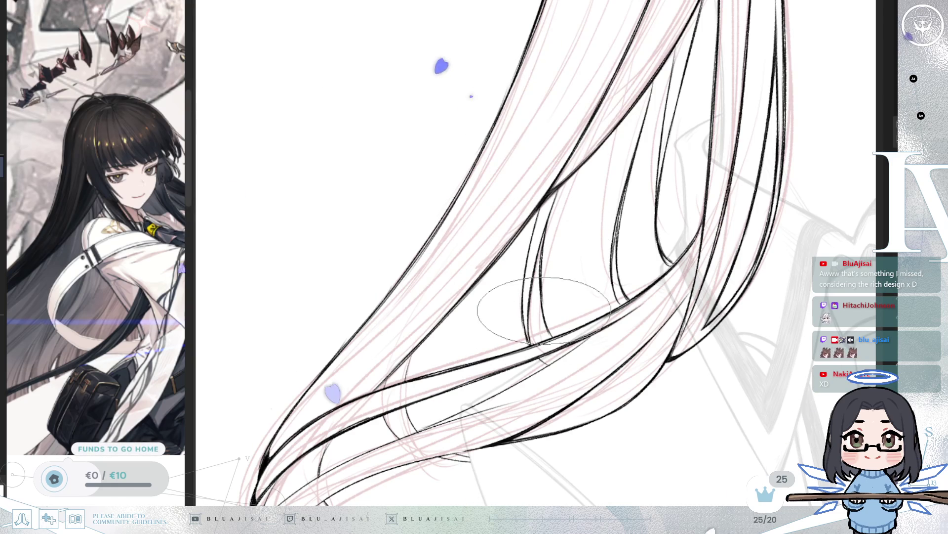
{"action": "left_click_drag", "start_coordinate": [564, 297], "coordinate": [551, 277]}
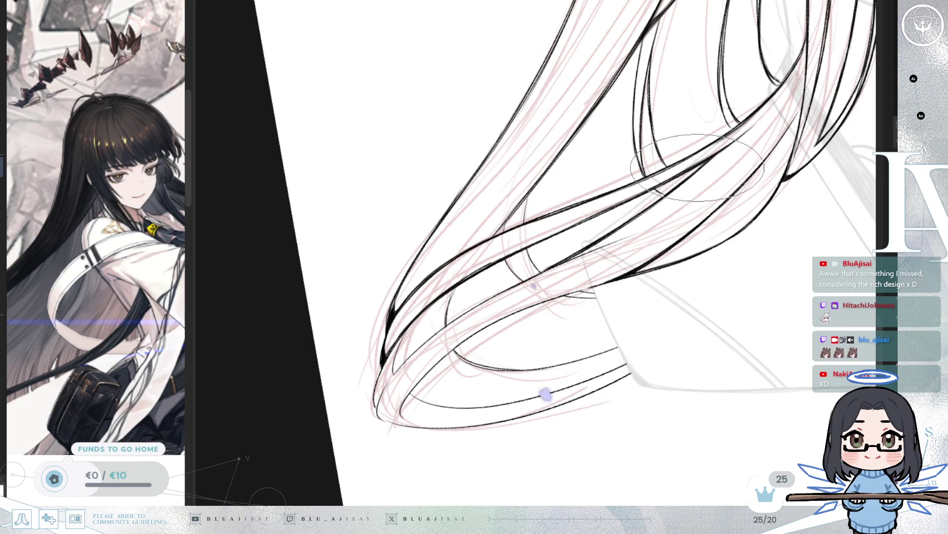
{"action": "left_click_drag", "start_coordinate": [596, 274], "coordinate": [635, 235]}
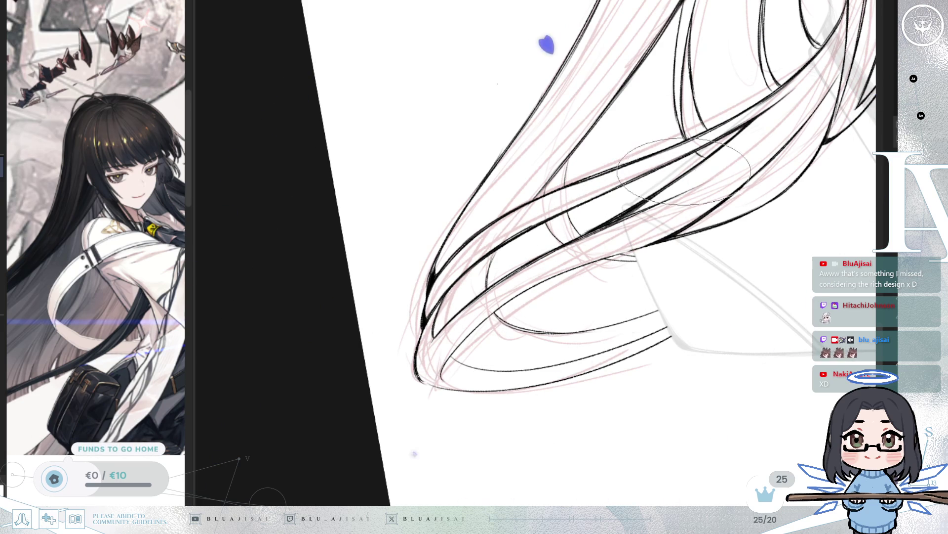
{"action": "mouse_move", "coordinate": [593, 262]}
{"action": "left_mouse_down"}
{"action": "mouse_move", "coordinate": [578, 291]}
{"action": "mouse_move", "coordinate": [573, 242]}
{"action": "left_mouse_up"}
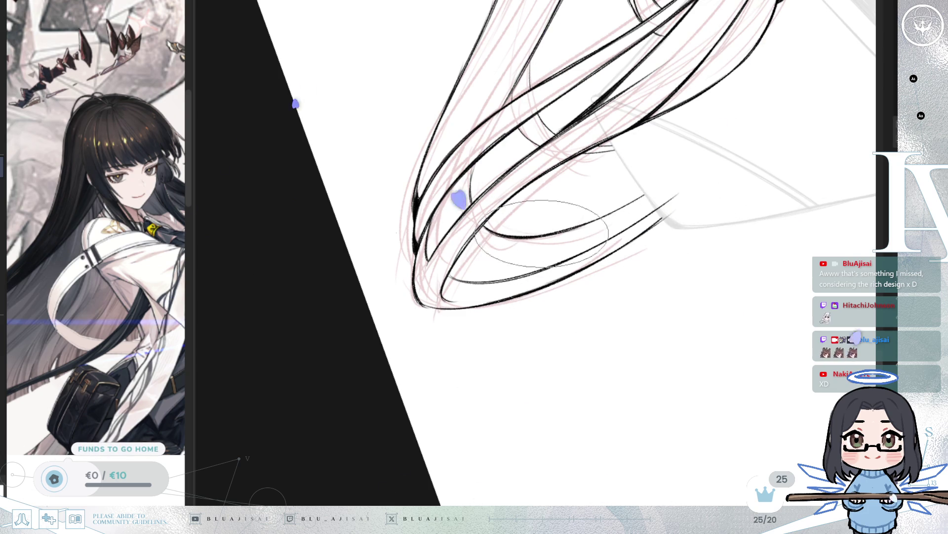
{"action": "mouse_move", "coordinate": [568, 226]}
{"action": "left_mouse_down"}
{"action": "mouse_move", "coordinate": [543, 217]}
{"action": "mouse_move", "coordinate": [498, 231]}
{"action": "left_mouse_up"}
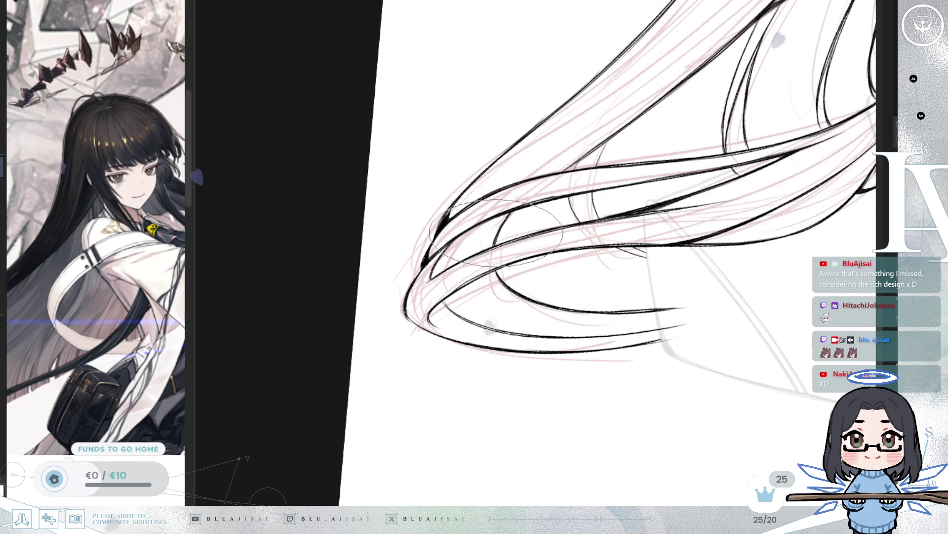
- Tilt the canvas back and forth with the 4, 5 and 6 keys, ending upright on the face
{"action": "key", "text": "5"}
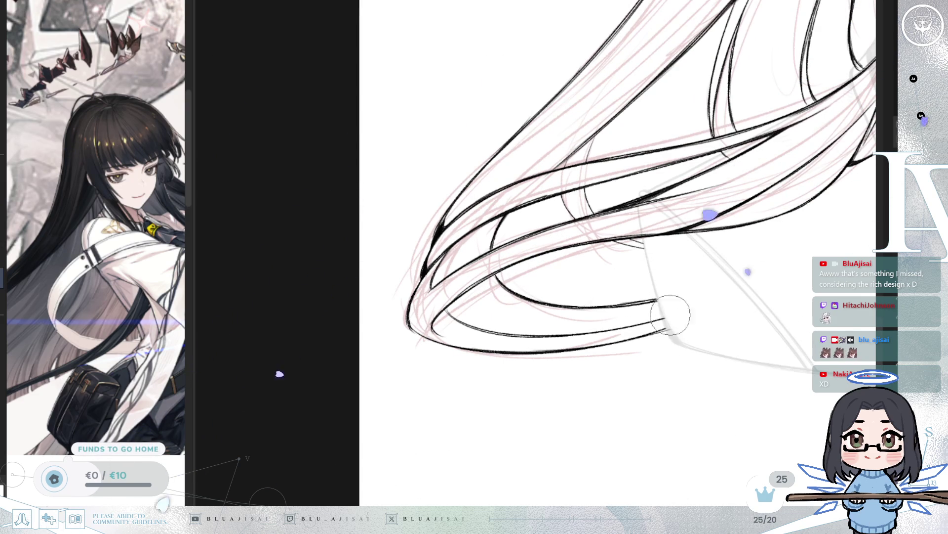
{"action": "left_click_drag", "start_coordinate": [696, 300], "coordinate": [660, 266]}
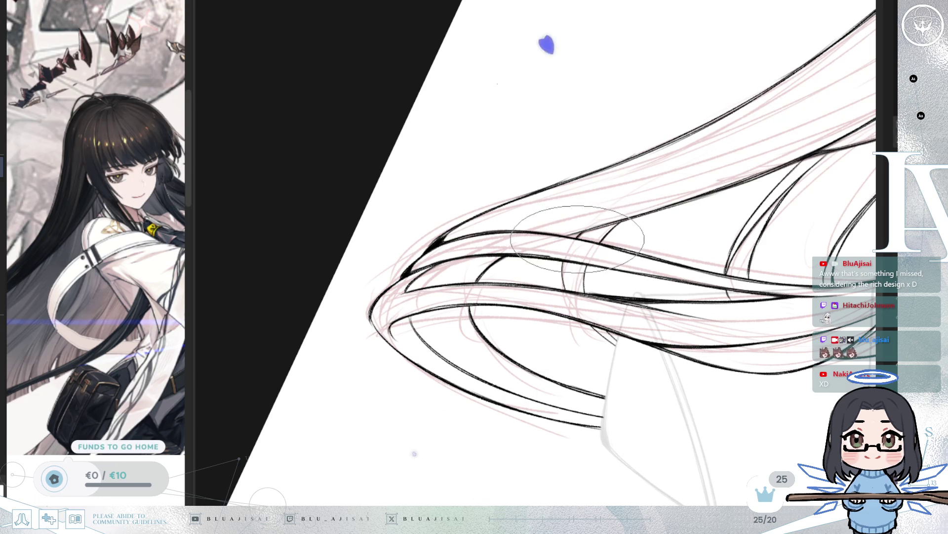
{"action": "key", "text": "6"}
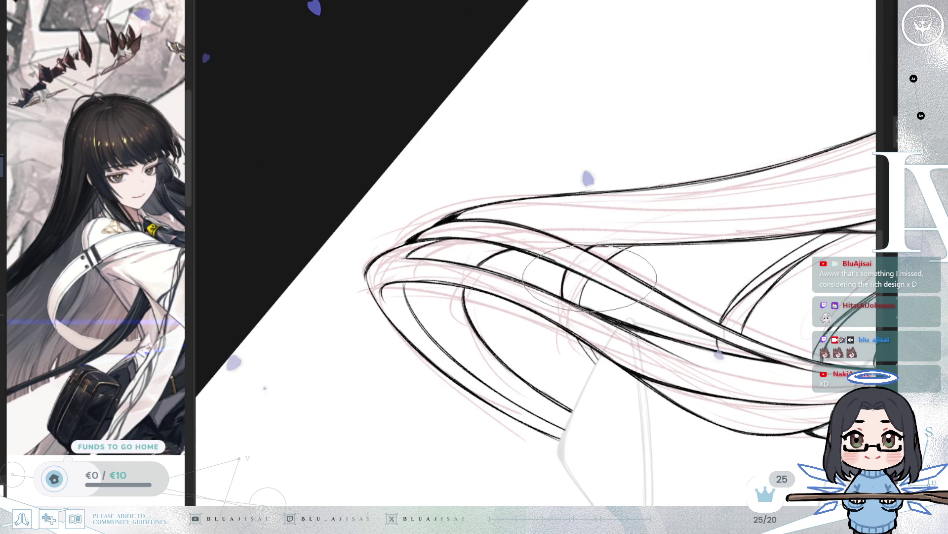
{"action": "key", "text": "6"}
{"action": "key", "text": "6"}
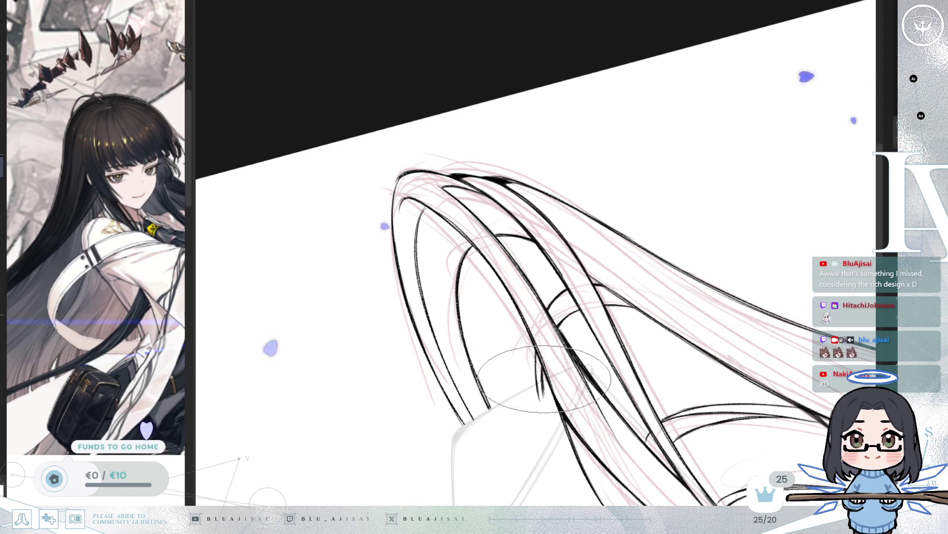
{"action": "key", "text": "4"}
{"action": "key", "text": "4"}
{"action": "key", "text": "4"}
{"action": "key", "text": "4"}
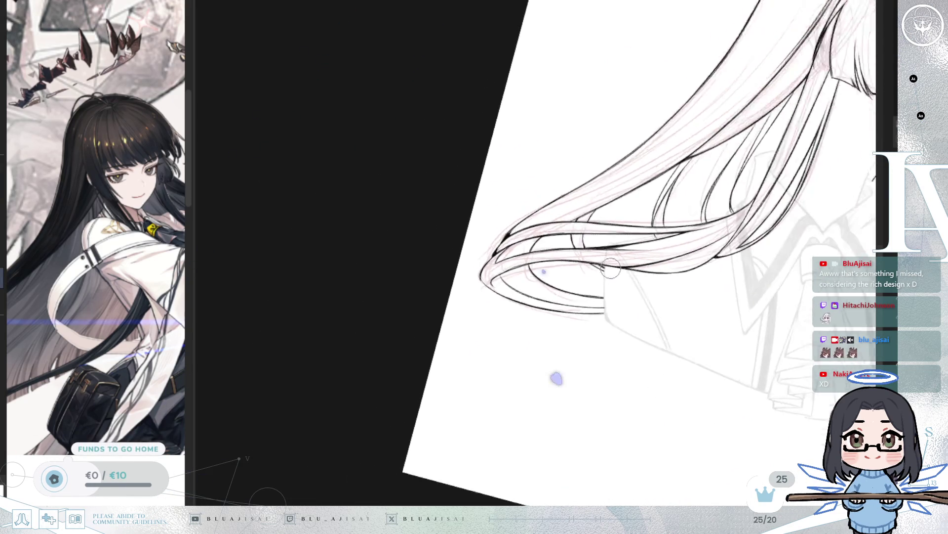
{"action": "key", "text": "5"}
{"action": "scroll", "coordinate": [635, 257], "scroll_direction": "up", "scroll_amount": 5}
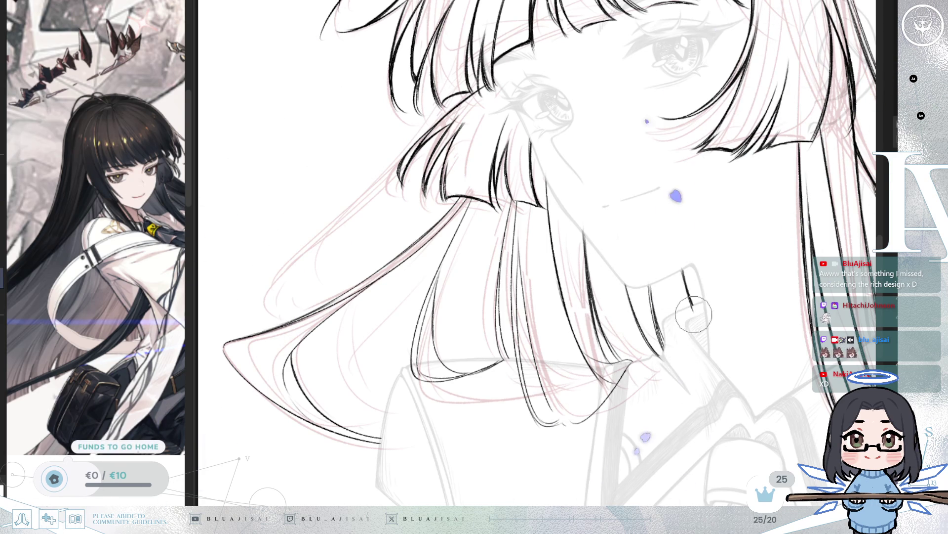
- Zoom and rotate the canvas step by step to frame the side locks beneath the chin
{"action": "left_click_drag", "start_coordinate": [640, 369], "coordinate": [594, 338]}
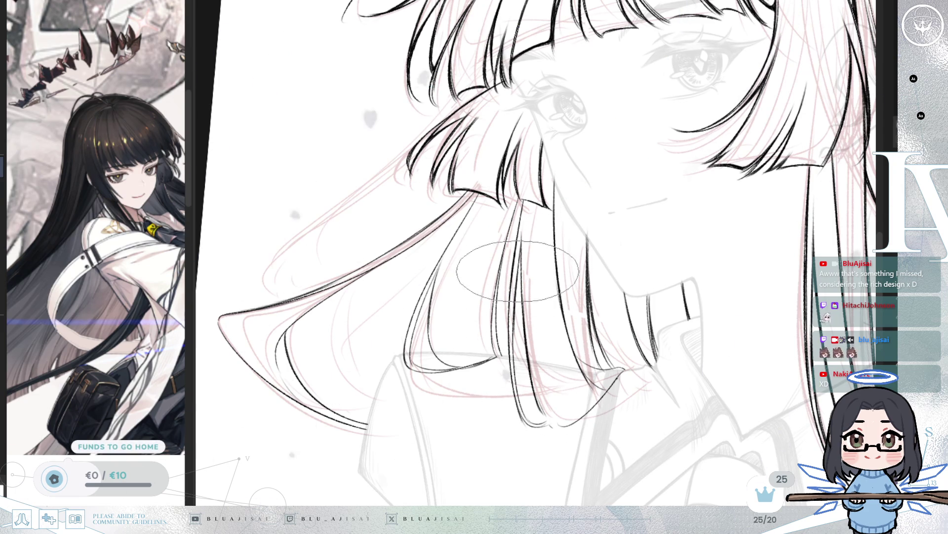
{"action": "scroll", "coordinate": [548, 345], "scroll_direction": "down", "scroll_amount": 2}
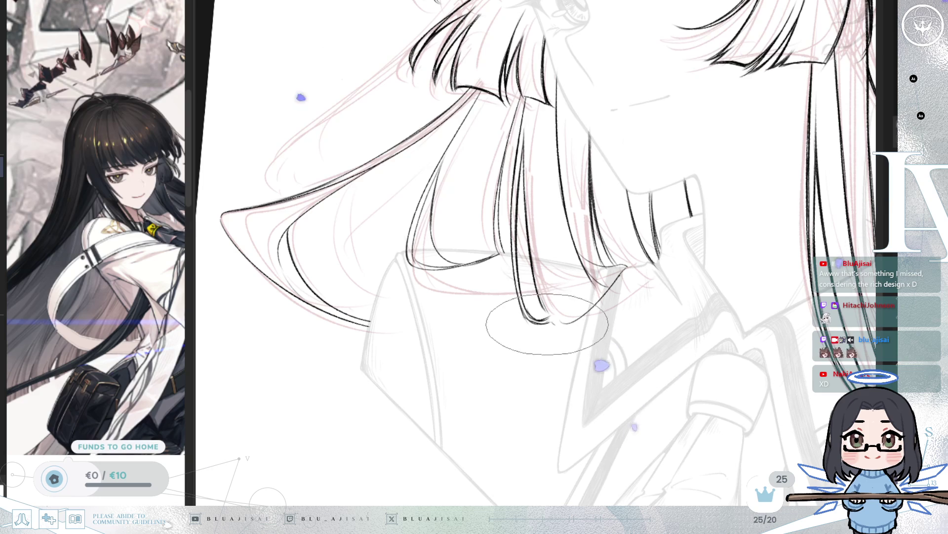
{"action": "key", "text": "Delete"}
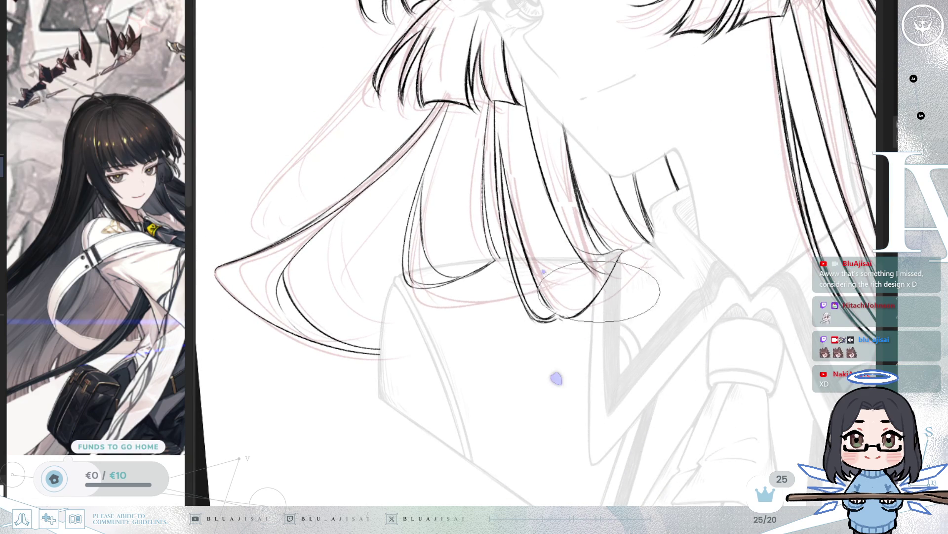
{"action": "key", "text": "End"}
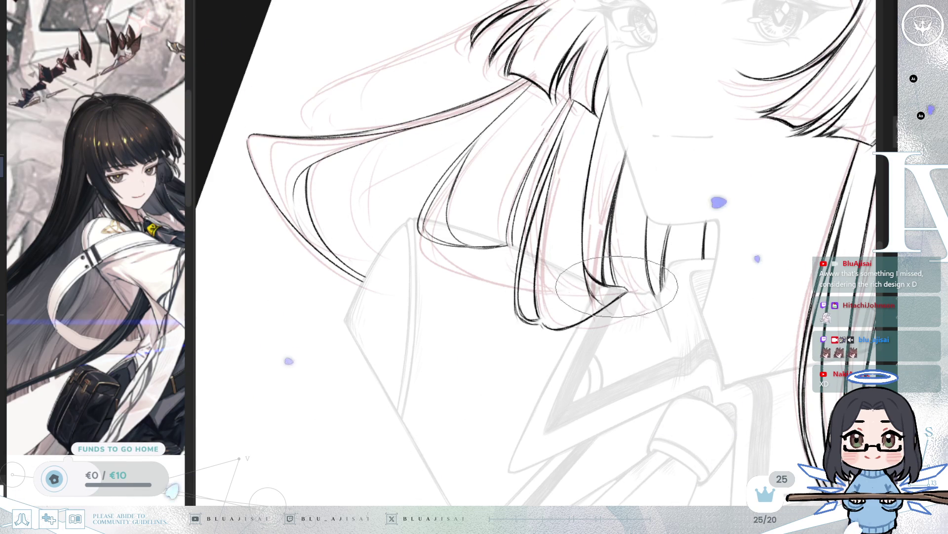
{"action": "key", "text": "minus"}
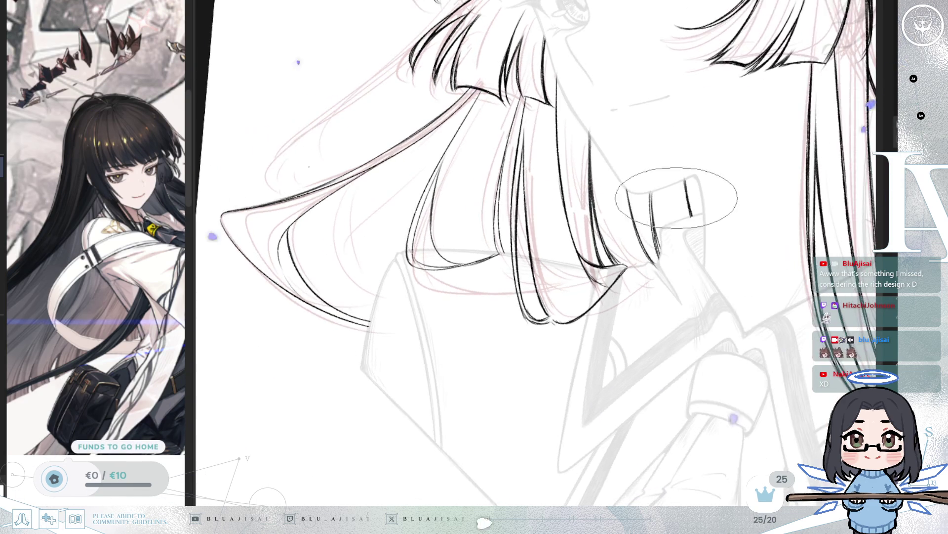
{"action": "key", "text": "minus"}
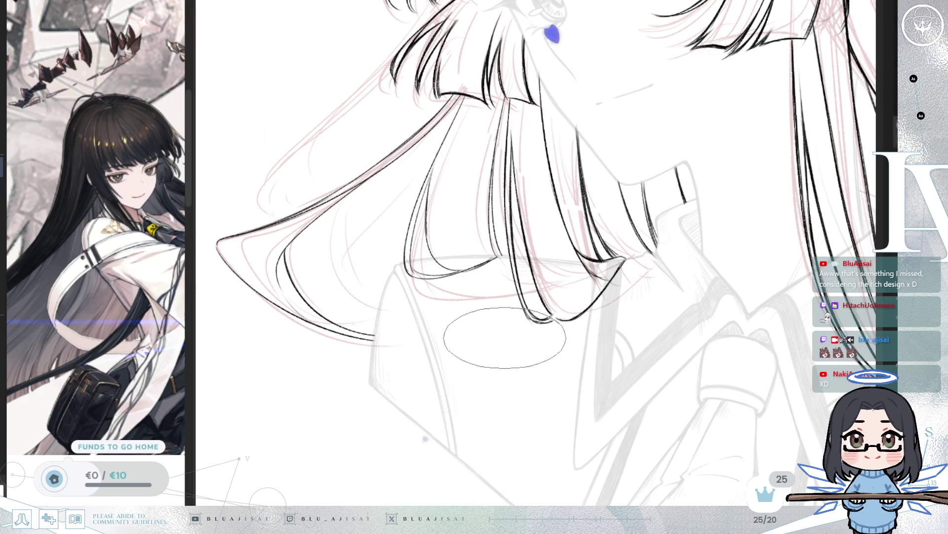
{"action": "key", "text": "minus"}
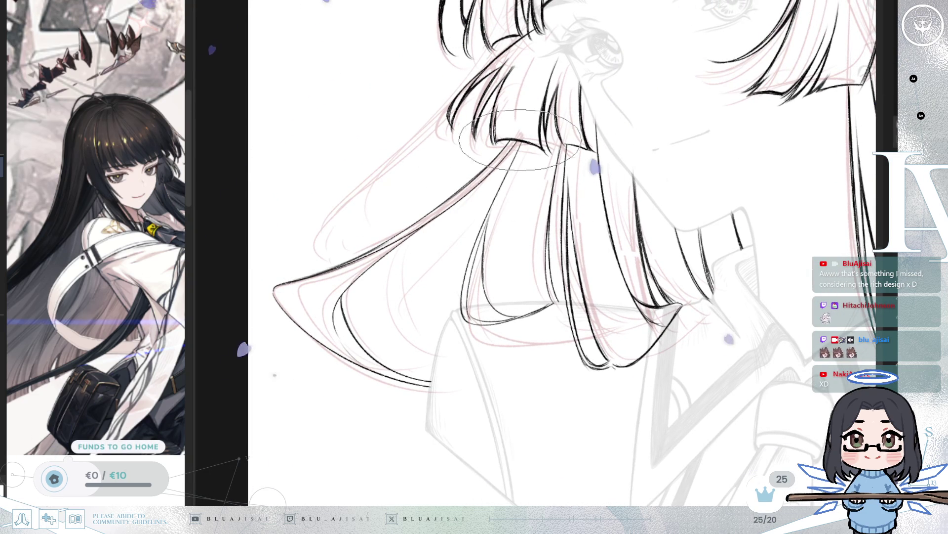
{"action": "key", "text": "minus"}
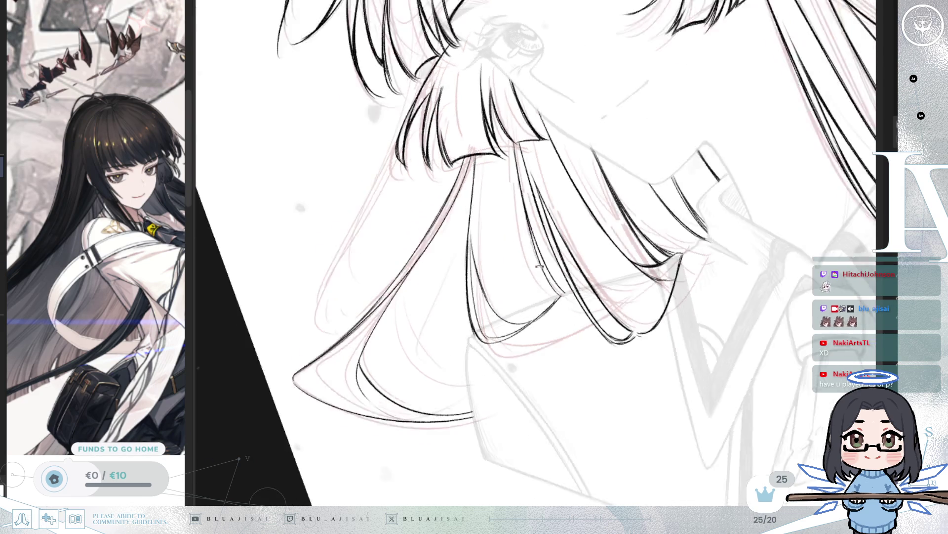
- Fine-tune the canvas rotation with the minus and caret keys to angle the inner hair lock
{"action": "key", "text": "minus"}
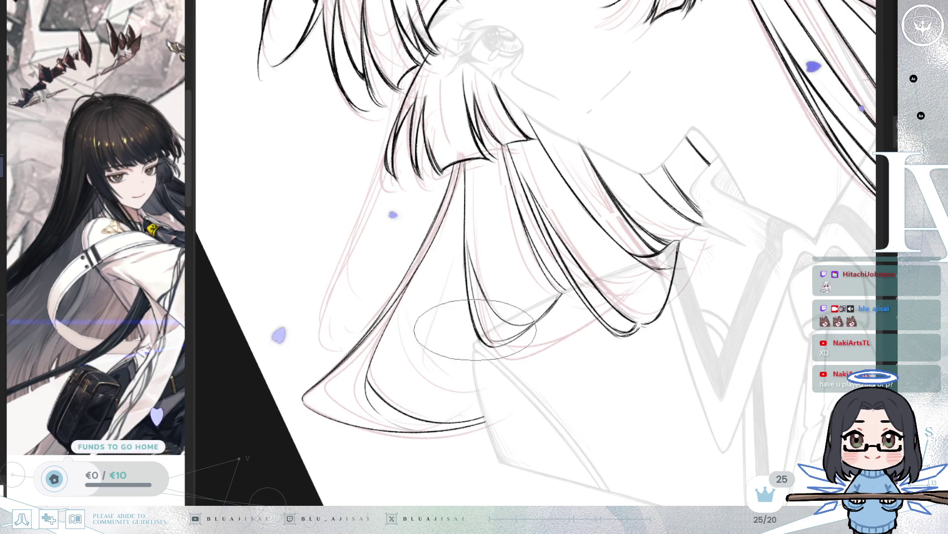
{"action": "key", "text": "minus"}
{"action": "key", "text": "asciicircum"}
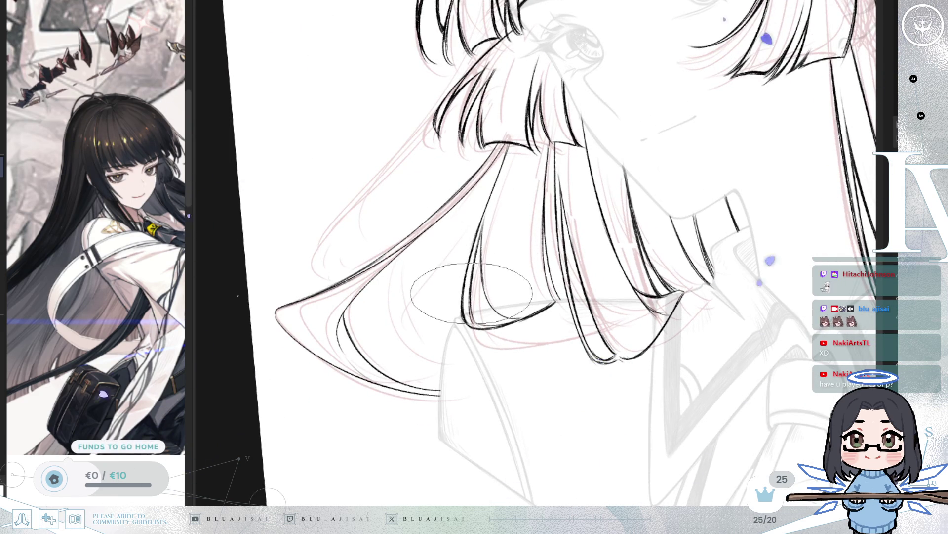
{"action": "key", "text": "minus"}
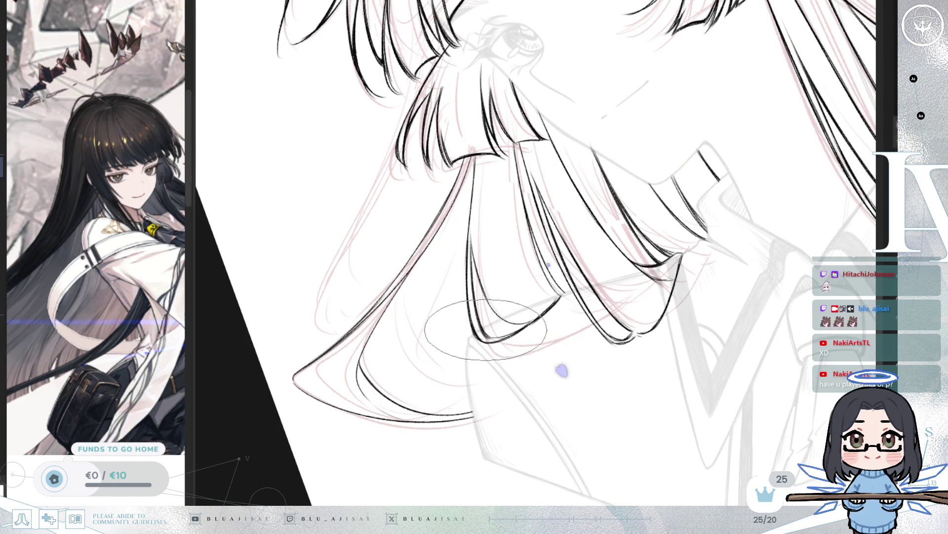
{"action": "key", "text": "asciicircum"}
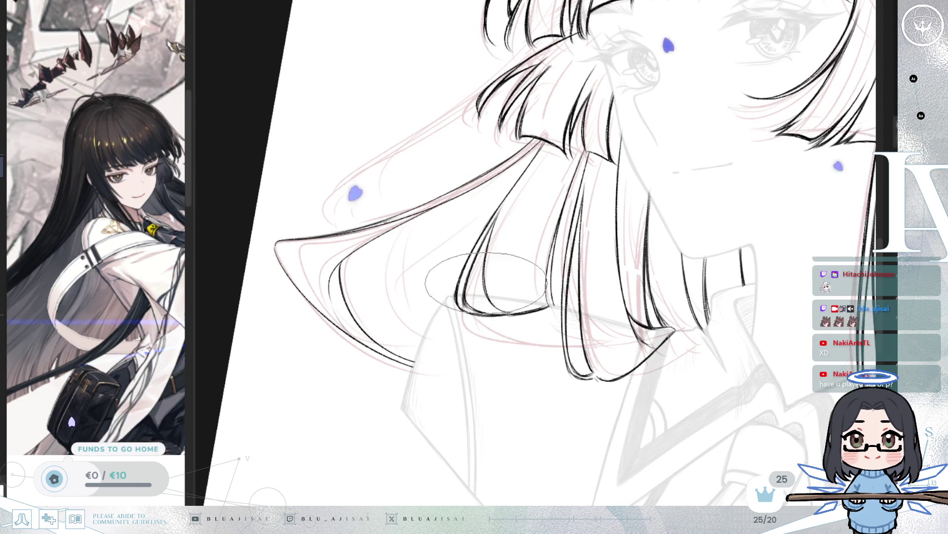
{"action": "key", "text": "asciicircum"}
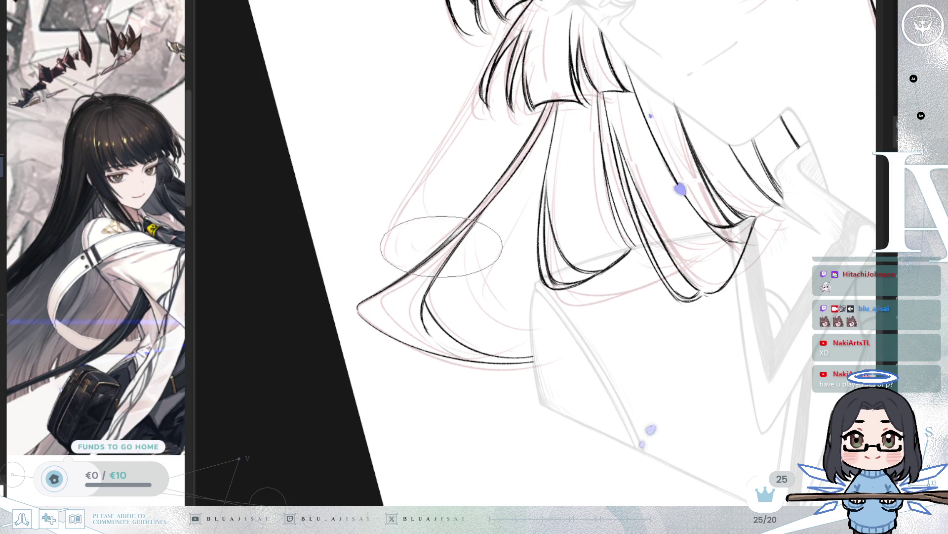
{"action": "key", "text": "asciicircum"}
{"action": "key", "text": "asciicircum"}
{"action": "key", "text": "asciicircum"}
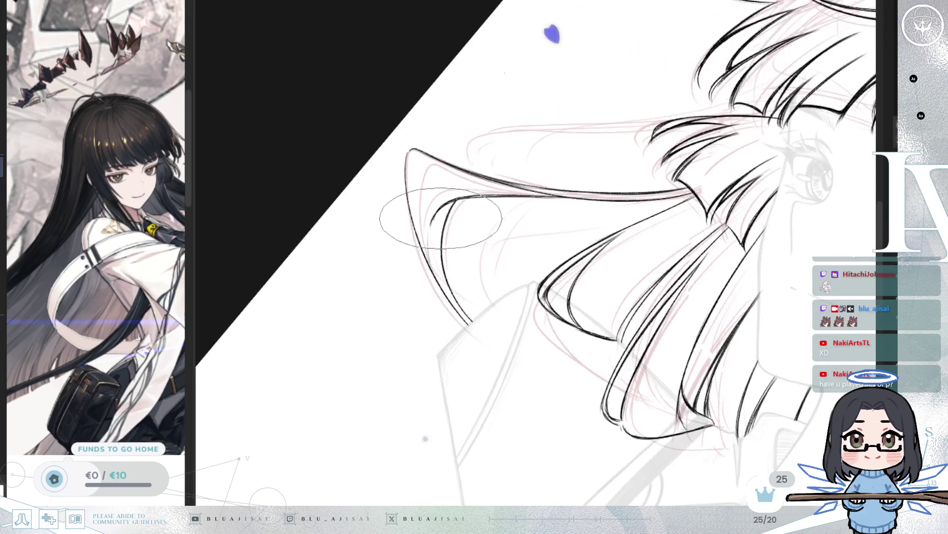
- Draw a dark strand down the inner hair lock, then bring the face back into view
{"action": "left_click_drag", "start_coordinate": [454, 198], "coordinate": [473, 323]}
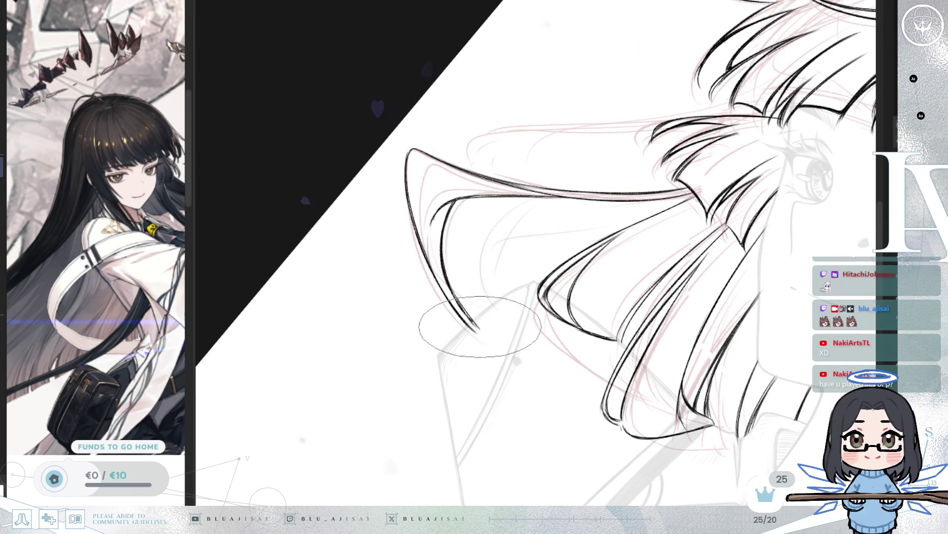
{"action": "key", "text": "minus"}
{"action": "key", "text": "minus"}
{"action": "key", "text": "asciicircum"}
{"action": "key", "text": "asciicircum"}
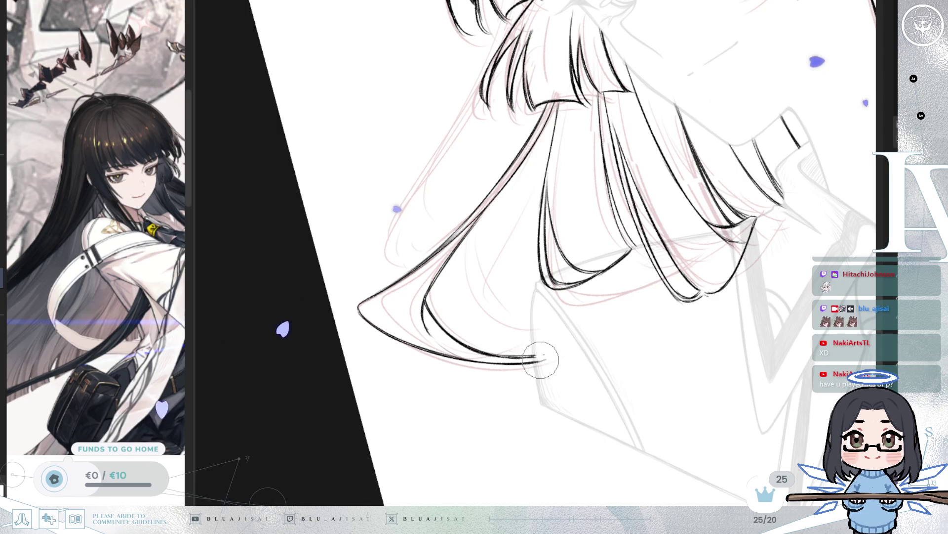
{"action": "left_click_drag", "start_coordinate": [765, 252], "coordinate": [658, 332]}
{"action": "scroll", "coordinate": [567, 399], "scroll_direction": "up", "scroll_amount": 3}
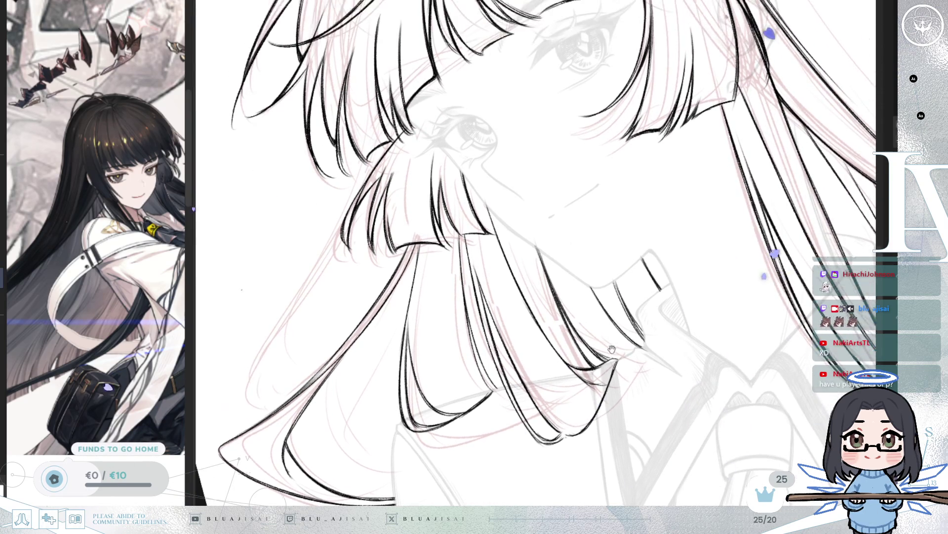
- Straighten the canvas, zoom out to the full bust, and flip the lineart off and on against the pink sketch
{"action": "left_click_drag", "start_coordinate": [605, 333], "coordinate": [523, 192]}
{"action": "scroll", "coordinate": [520, 205], "scroll_direction": "down", "scroll_amount": 5}
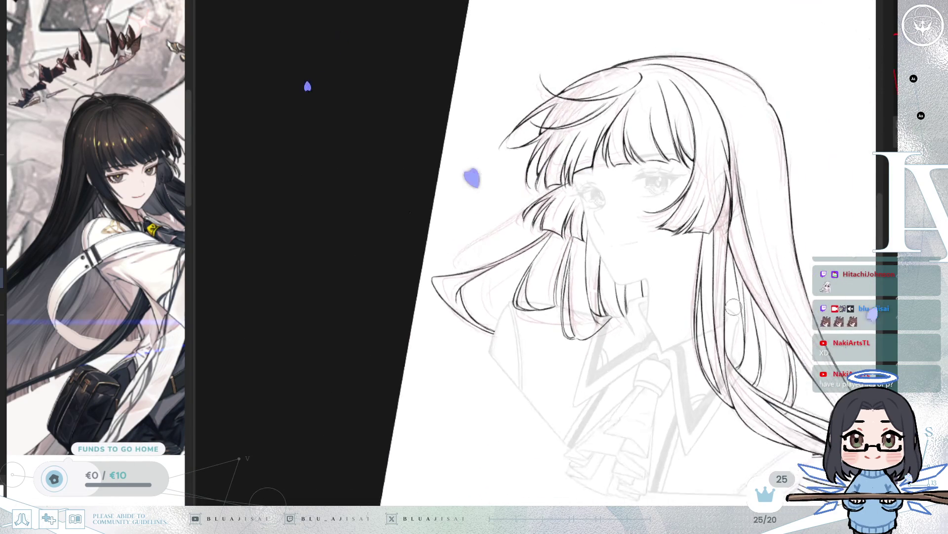
{"action": "left_click_drag", "start_coordinate": [775, 246], "coordinate": [773, 247]}
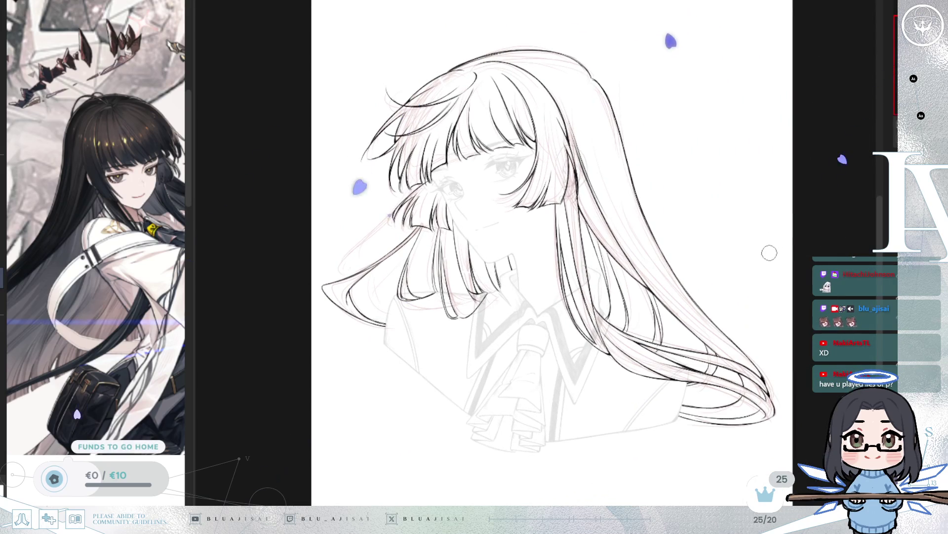
{"action": "left_click_drag", "start_coordinate": [746, 294], "coordinate": [758, 295]}
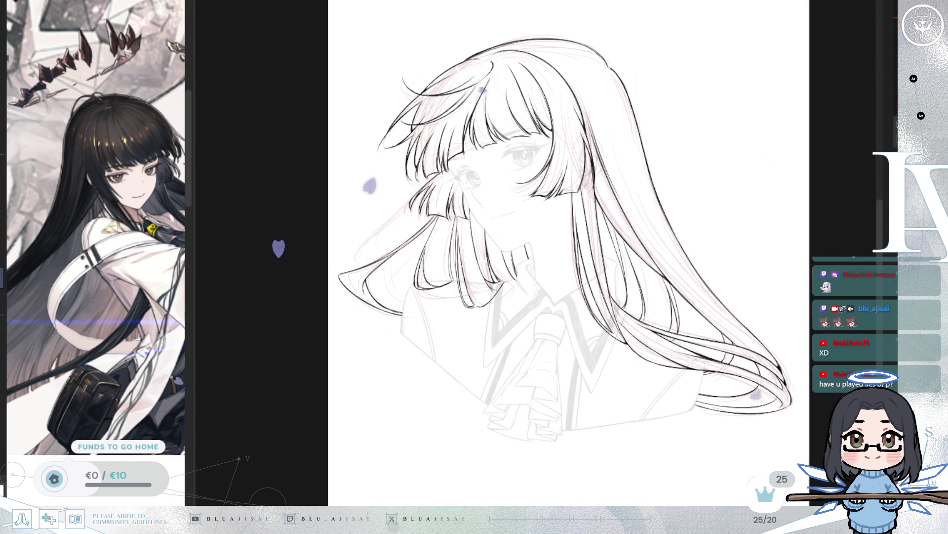
{"action": "key", "text": "h"}
{"action": "key", "text": "h"}
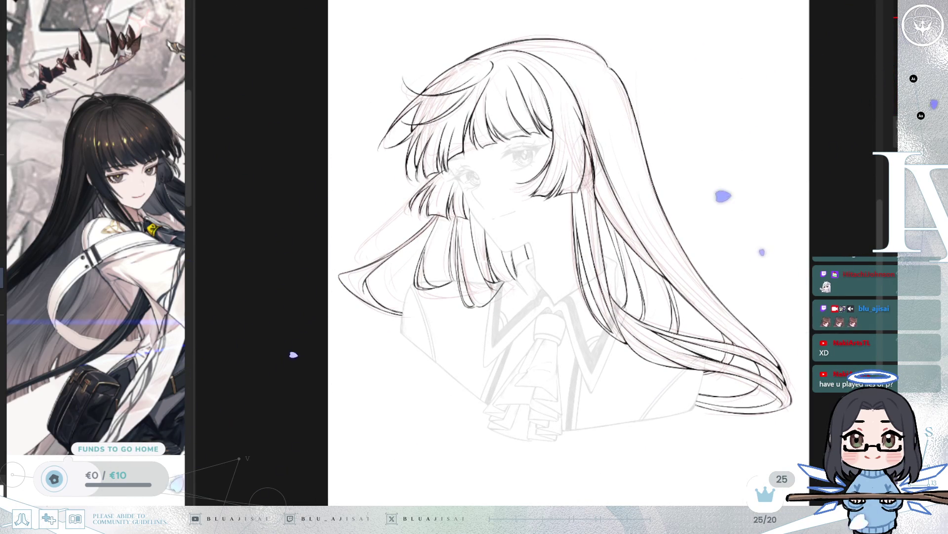
{"action": "key", "text": "h"}
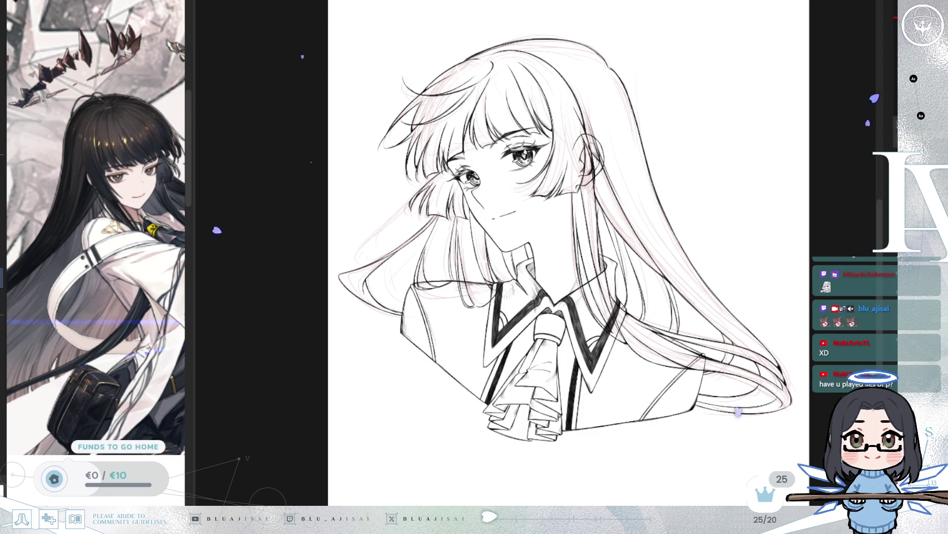
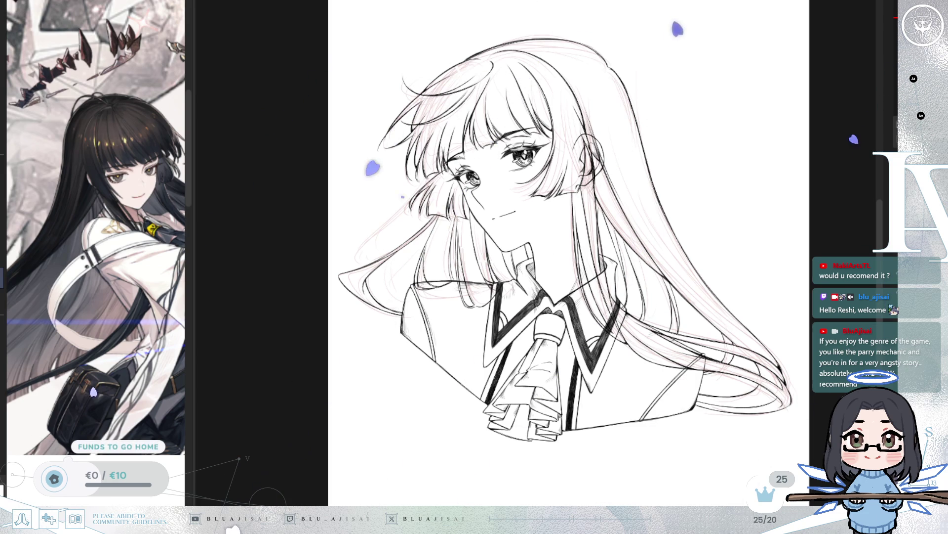
- Zoom in close on the girl's face to see her eyes and bangs in detail
{"action": "scroll", "coordinate": [673, 200], "scroll_direction": "up", "scroll_amount": 1}
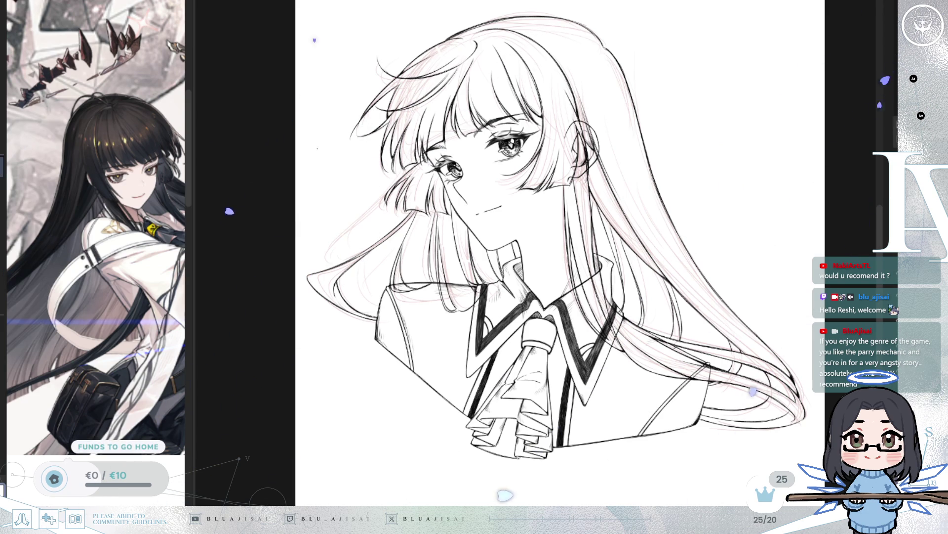
{"action": "scroll", "coordinate": [538, 201], "scroll_direction": "up", "scroll_amount": 5}
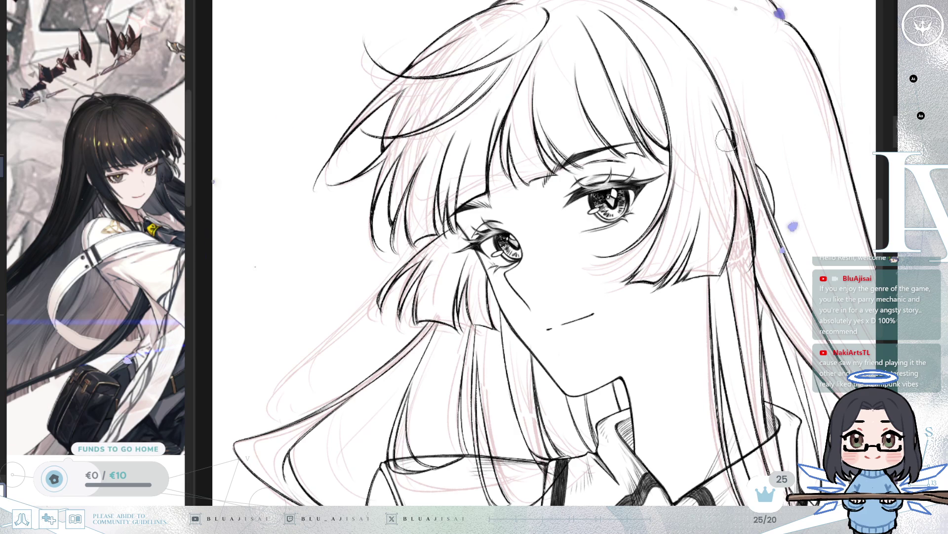
{"action": "scroll", "coordinate": [729, 214], "scroll_direction": "down", "scroll_amount": 1}
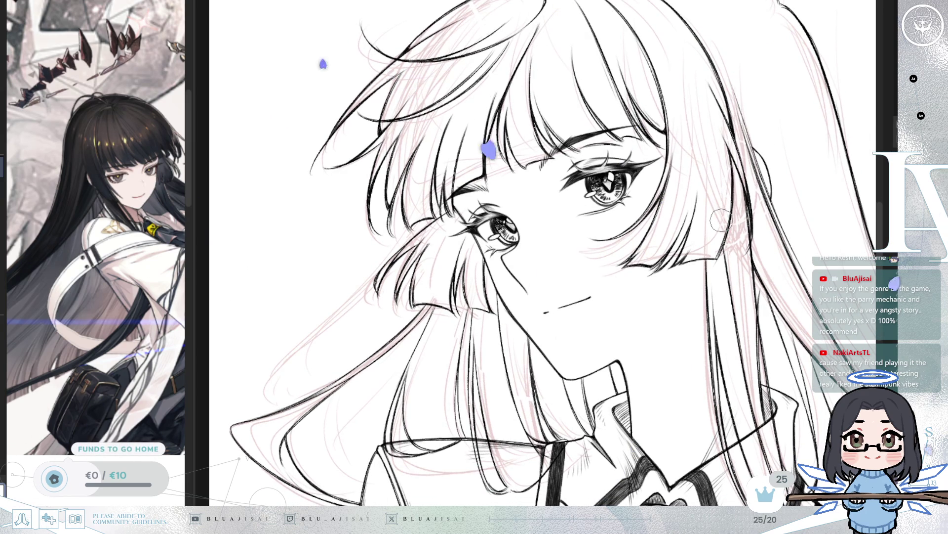
{"action": "scroll", "coordinate": [723, 212], "scroll_direction": "down", "scroll_amount": 3}
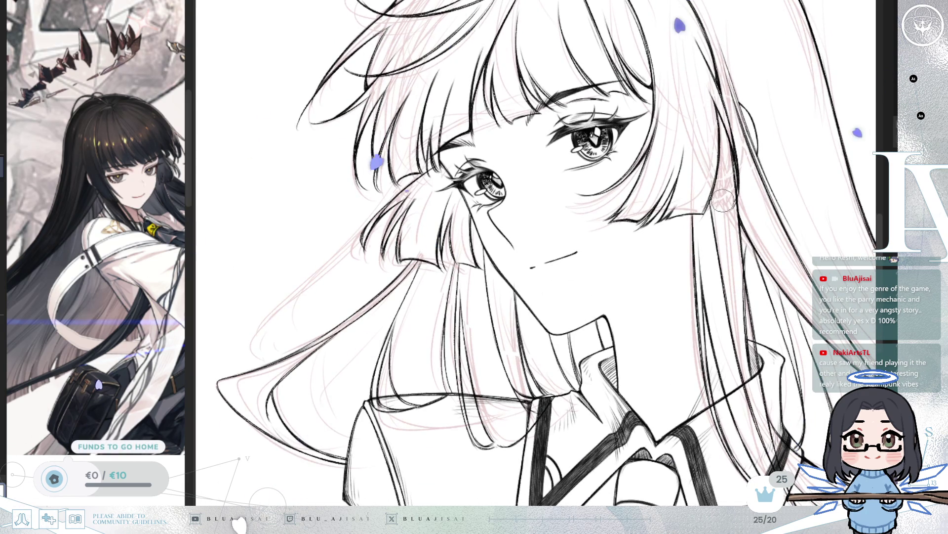
{"action": "scroll", "coordinate": [726, 200], "scroll_direction": "down", "scroll_amount": 2}
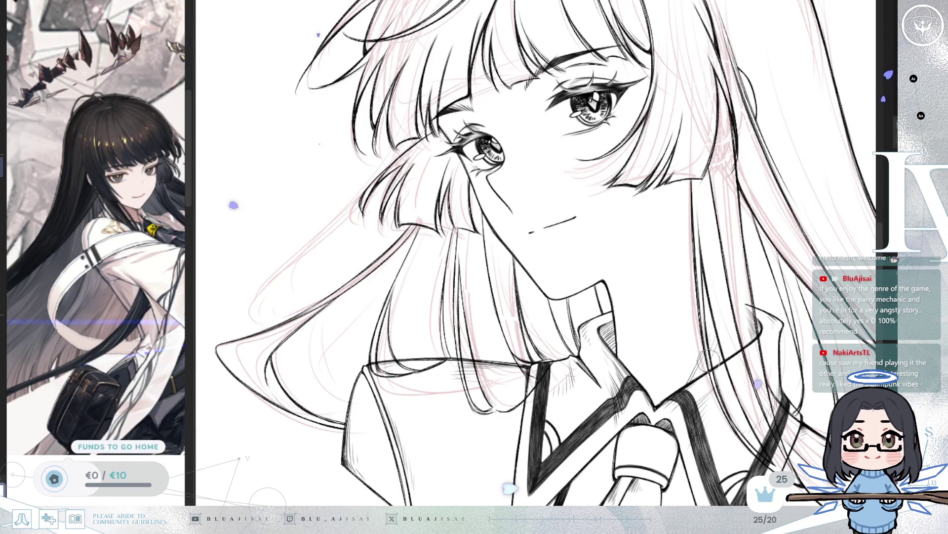
{"action": "mouse_move", "coordinate": [705, 344]}
{"action": "left_mouse_down"}
{"action": "mouse_move", "coordinate": [671, 334]}
{"action": "mouse_move", "coordinate": [751, 326]}
{"action": "mouse_move", "coordinate": [732, 326]}
{"action": "left_mouse_up"}
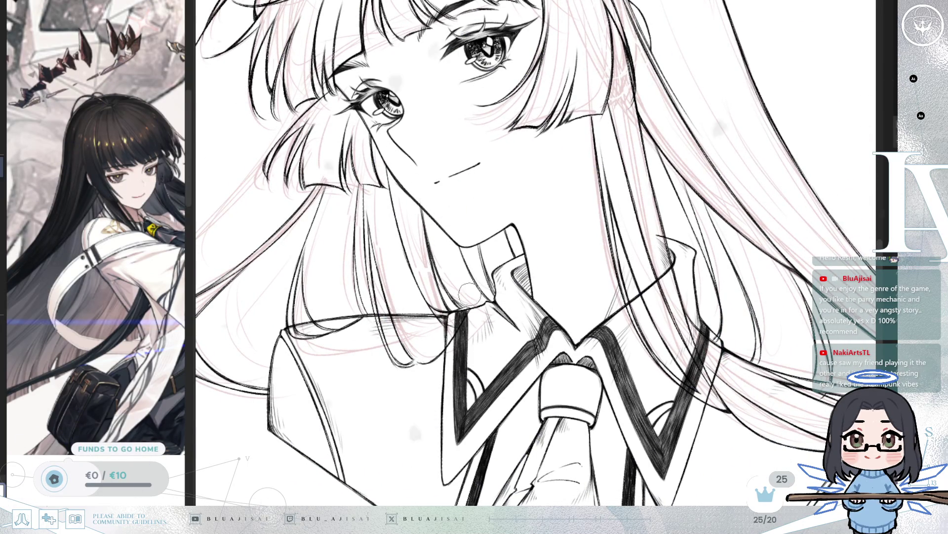
{"action": "left_click_drag", "start_coordinate": [471, 319], "coordinate": [538, 309]}
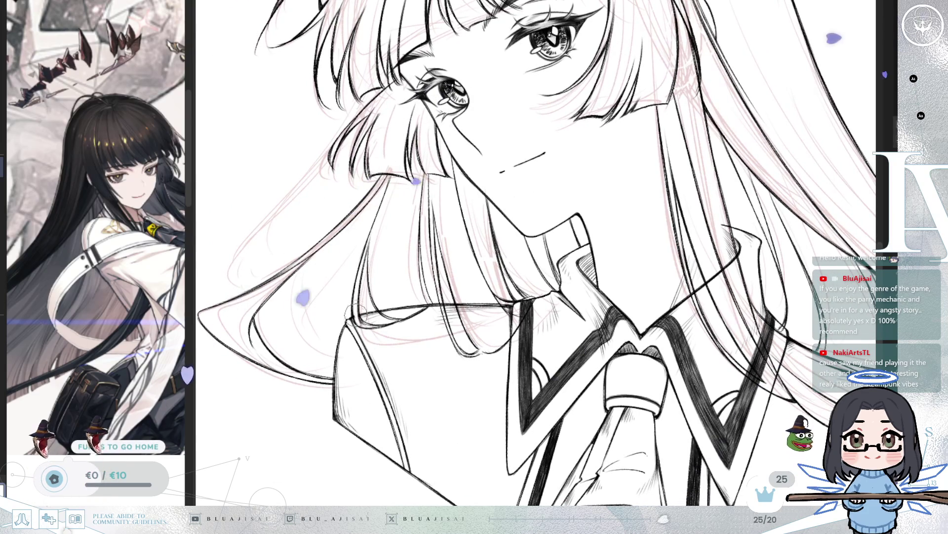
{"action": "left_click_drag", "start_coordinate": [399, 310], "coordinate": [456, 310]}
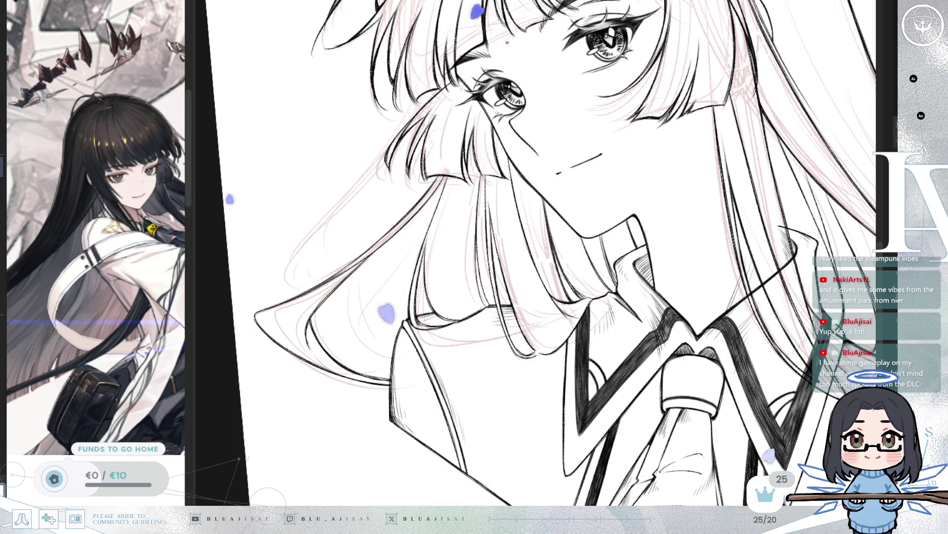
{"action": "key", "text": "m"}
- Mirror and rotate the canvas to check it, set it upright, and zoom in on the lower hair ends
{"action": "key", "text": "ctrl+plus"}
{"action": "key", "text": "m"}
{"action": "key", "text": "m"}
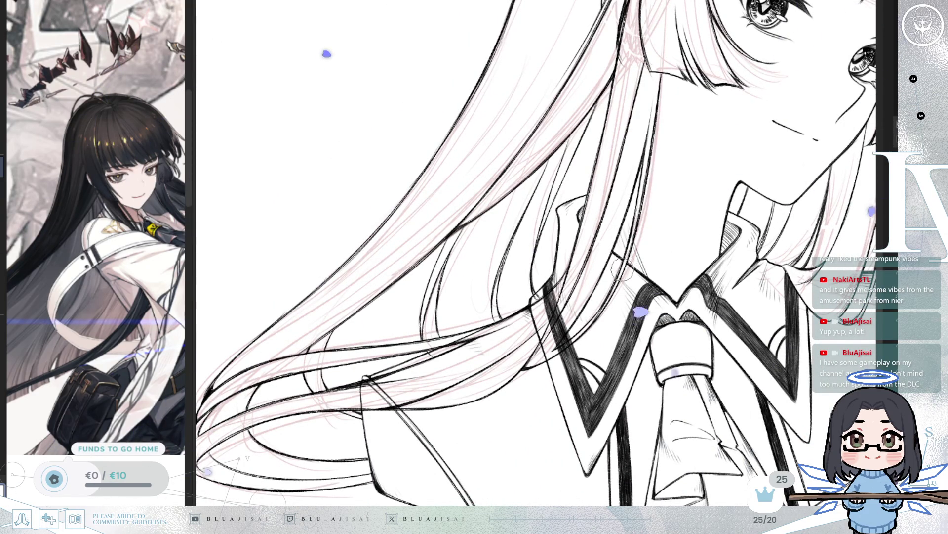
{"action": "left_click_drag", "start_coordinate": [619, 280], "coordinate": [477, 301]}
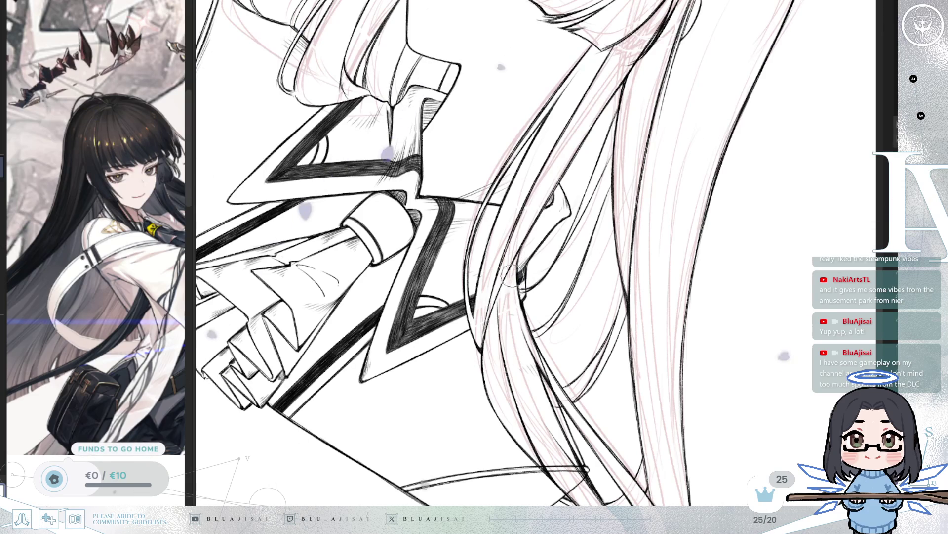
{"action": "key", "text": "h"}
{"action": "key", "text": "h"}
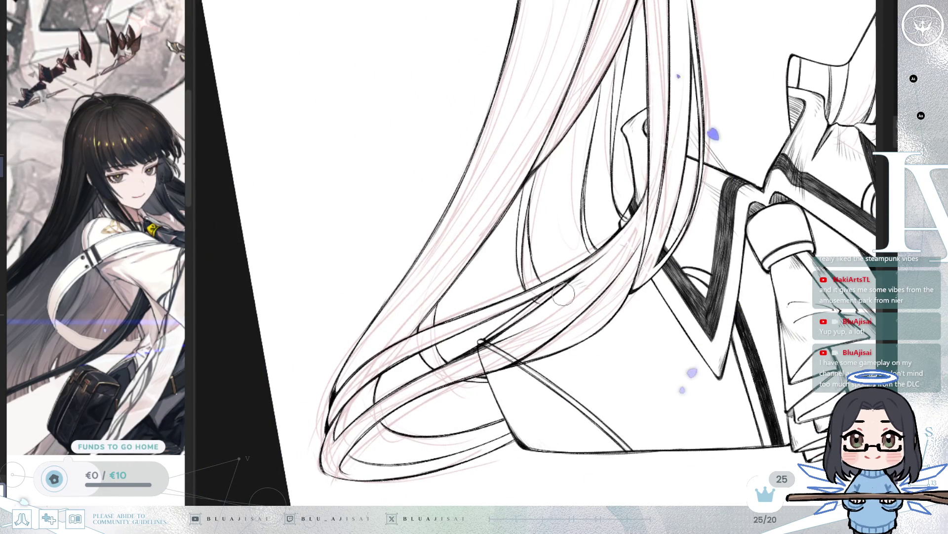
{"action": "left_click_drag", "start_coordinate": [565, 293], "coordinate": [611, 254]}
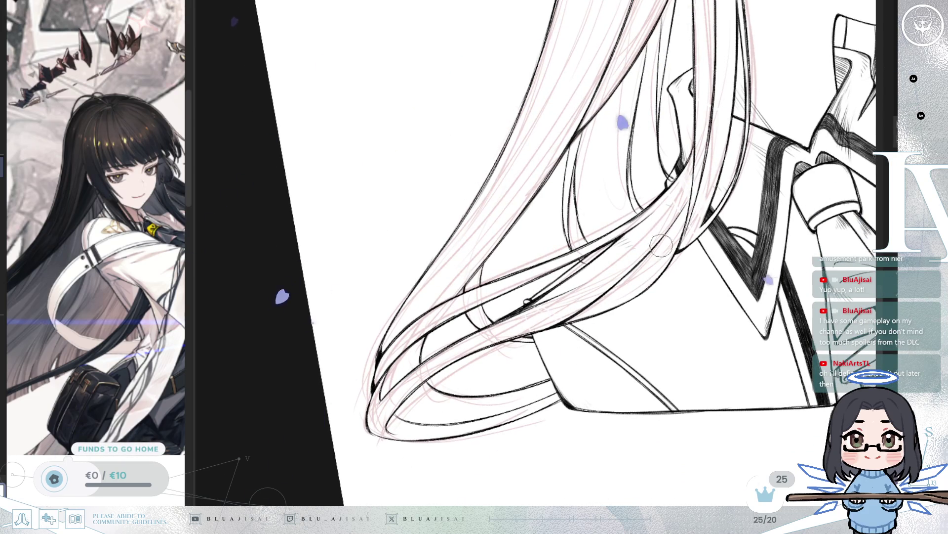
{"action": "key", "text": "ctrl+at"}
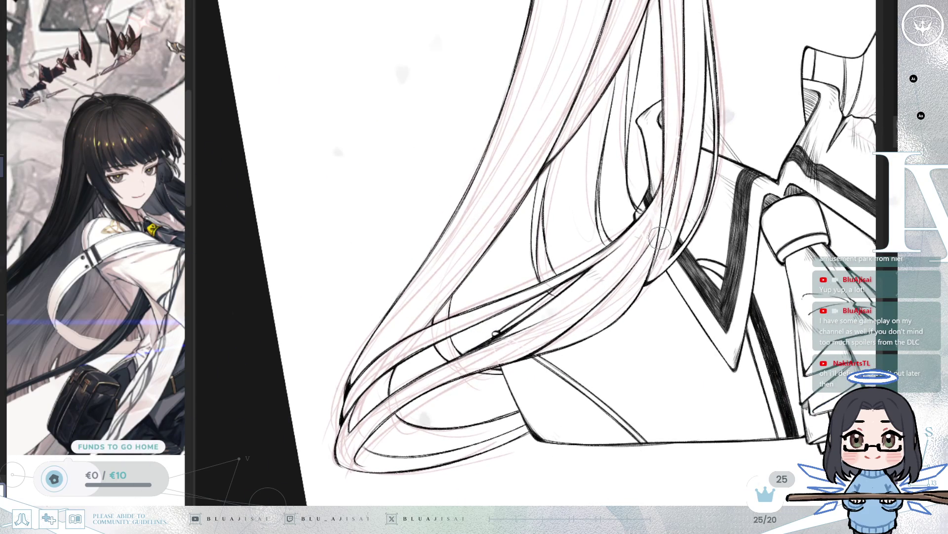
{"action": "scroll", "coordinate": [656, 245], "scroll_direction": "up", "scroll_amount": 1}
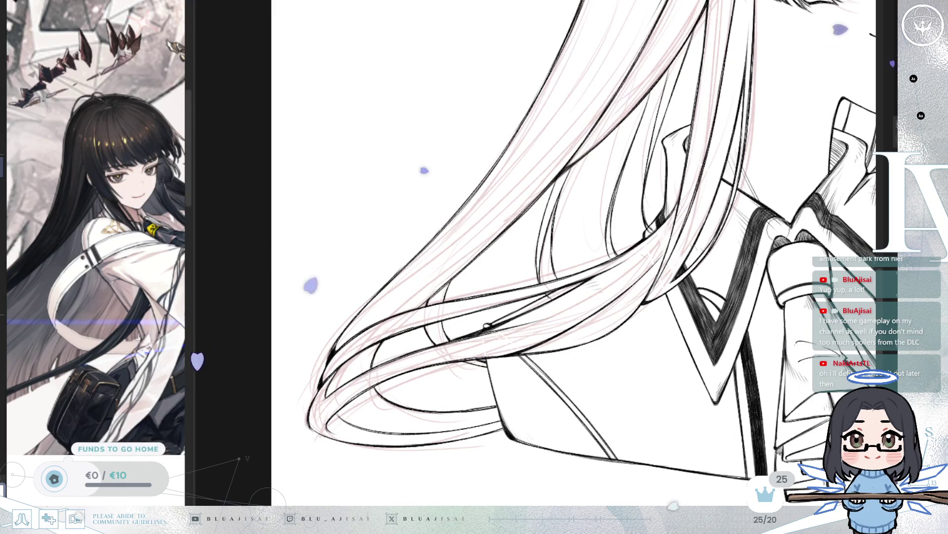
{"action": "scroll", "coordinate": [547, 299], "scroll_direction": "up", "scroll_amount": 1}
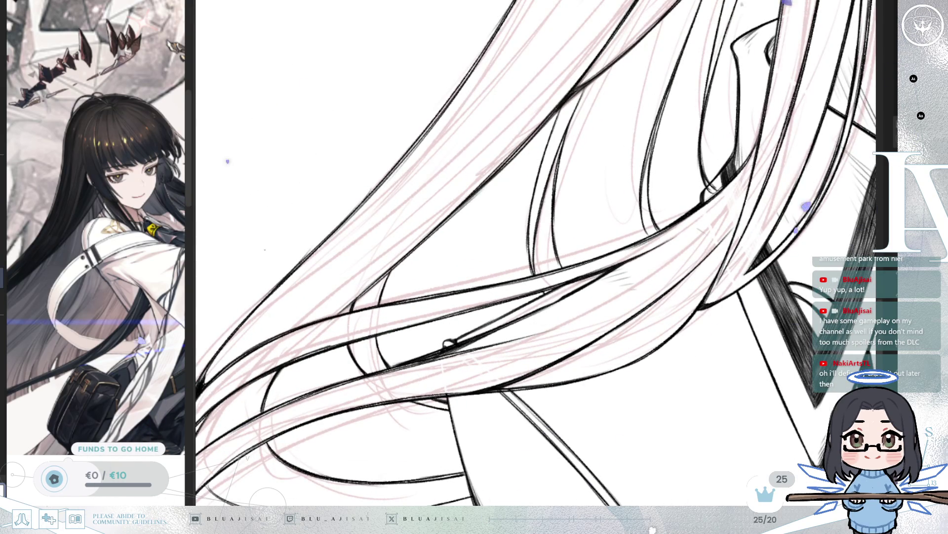
- Ink dark strokes into the shoulder hair around a crisp white strand
{"action": "left_click_drag", "start_coordinate": [716, 191], "coordinate": [718, 183]}
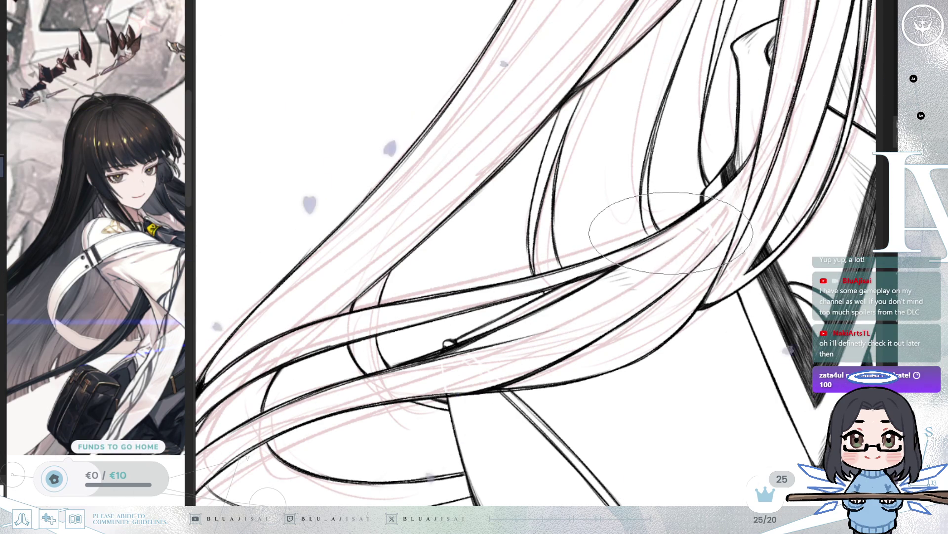
{"action": "scroll", "coordinate": [669, 233], "scroll_direction": "down", "scroll_amount": 2}
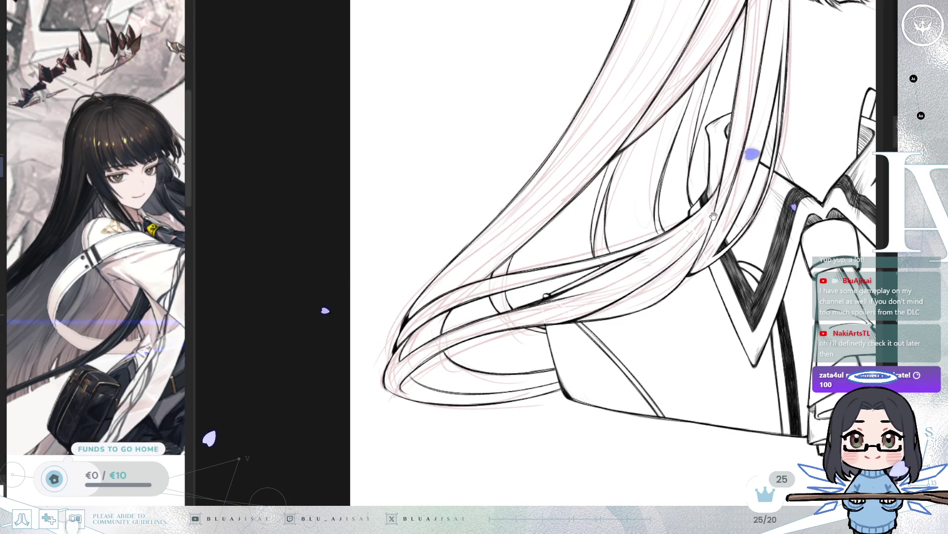
{"action": "scroll", "coordinate": [712, 210], "scroll_direction": "down", "scroll_amount": 5}
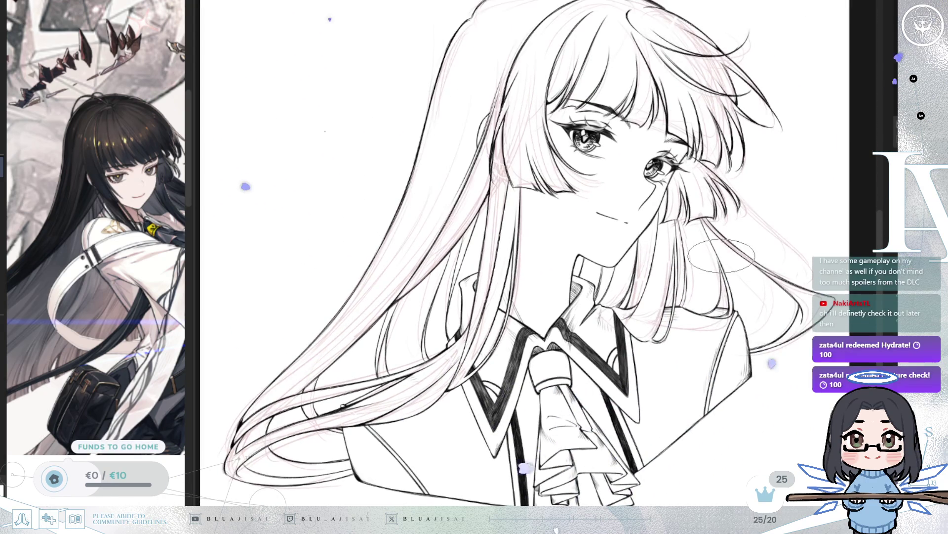
- Zoom out and mirror the drawing back and forth to check its balance
{"action": "scroll", "coordinate": [719, 257], "scroll_direction": "down", "scroll_amount": 2}
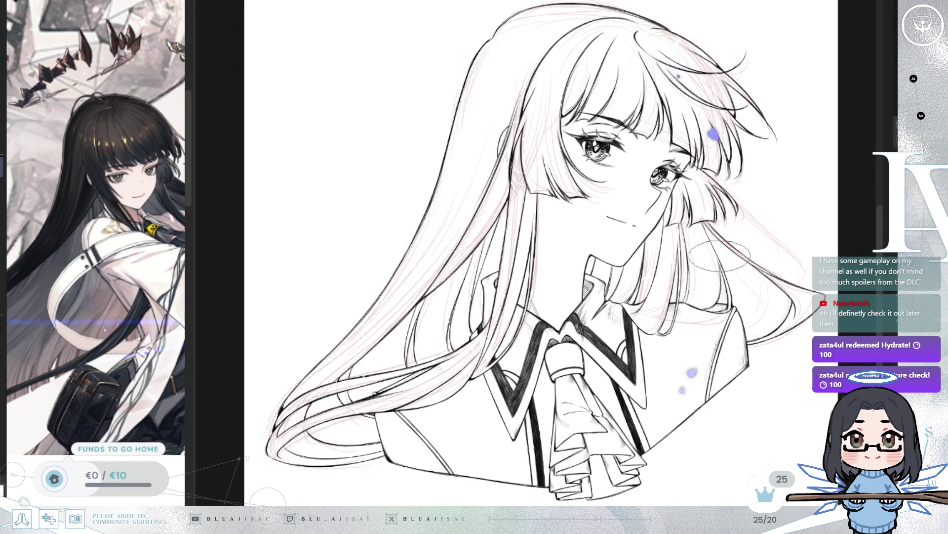
{"action": "key", "text": "h"}
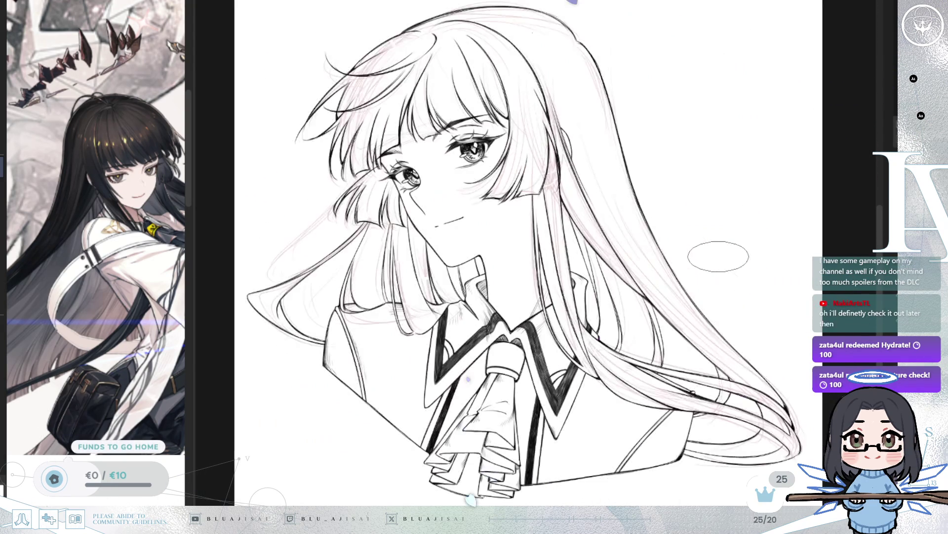
{"action": "key", "text": "h"}
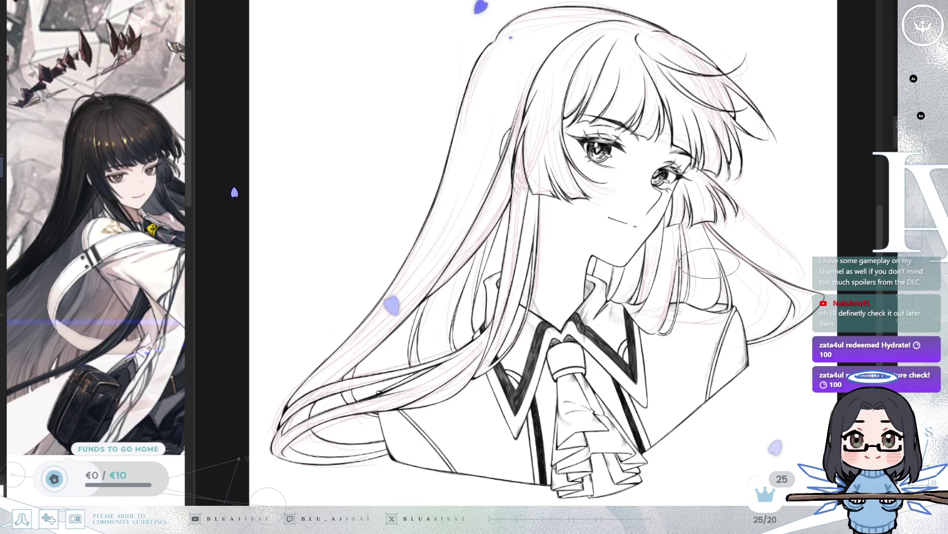
{"action": "key", "text": "h"}
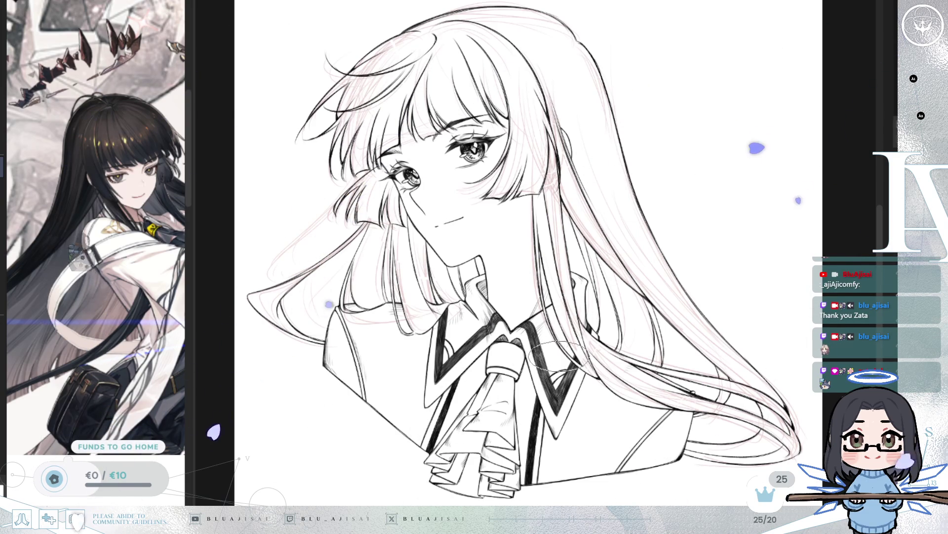
- Hide the pink sketch lines and fade the line art to light grey
{"action": "scroll", "coordinate": [652, 134], "scroll_direction": "down", "scroll_amount": 1}
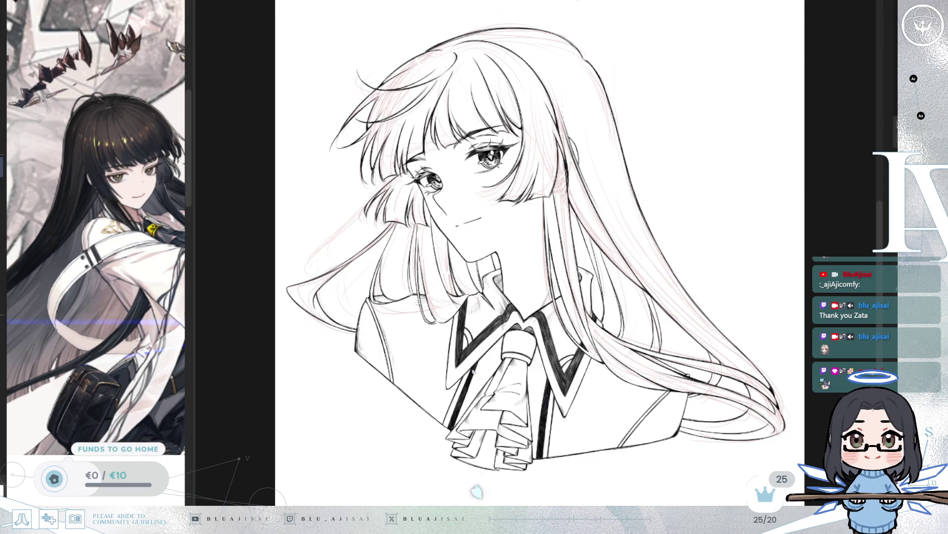
{"action": "key", "text": "h"}
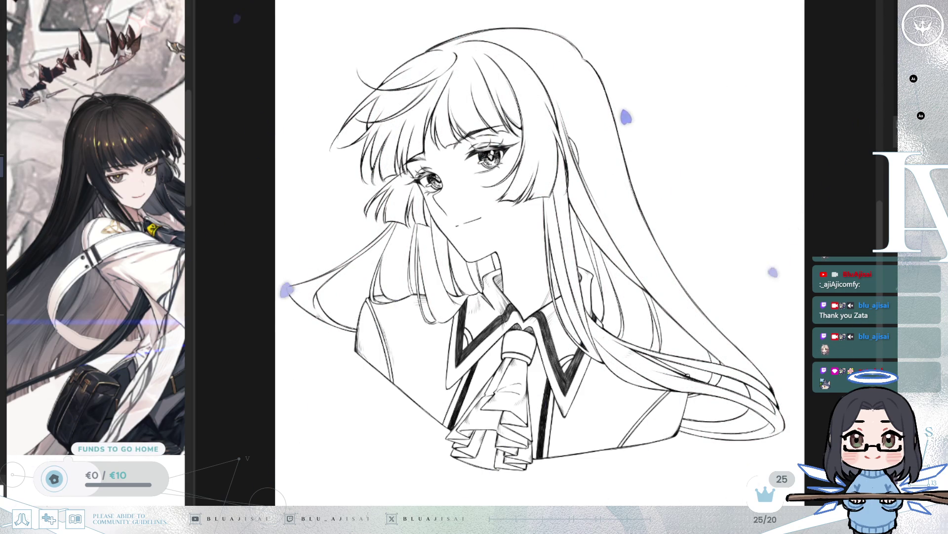
{"action": "key", "text": "o"}
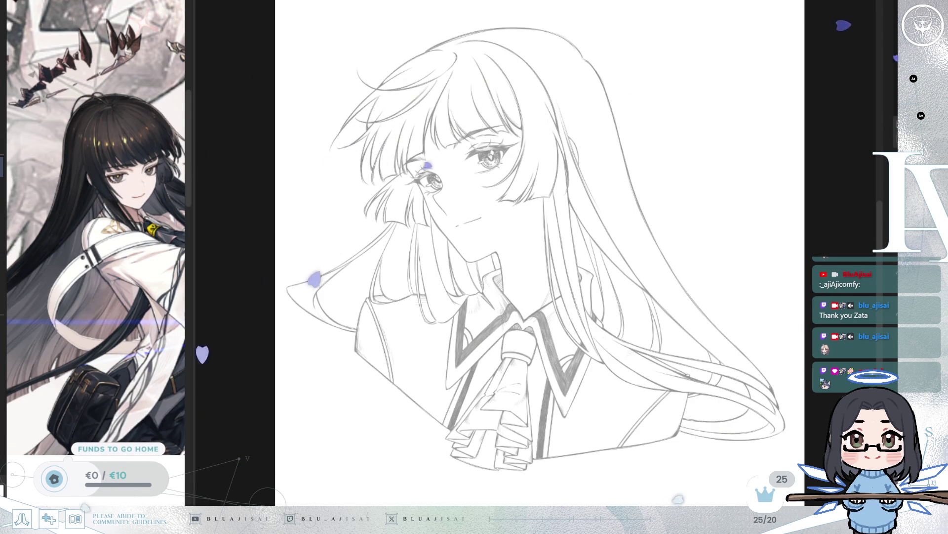
- Undo the scribble around the right eye and bring up the finished horned elf girl portrait
{"action": "key", "text": "ctrl+z"}
{"action": "scroll", "coordinate": [540, 252], "scroll_direction": "up", "scroll_amount": 2}
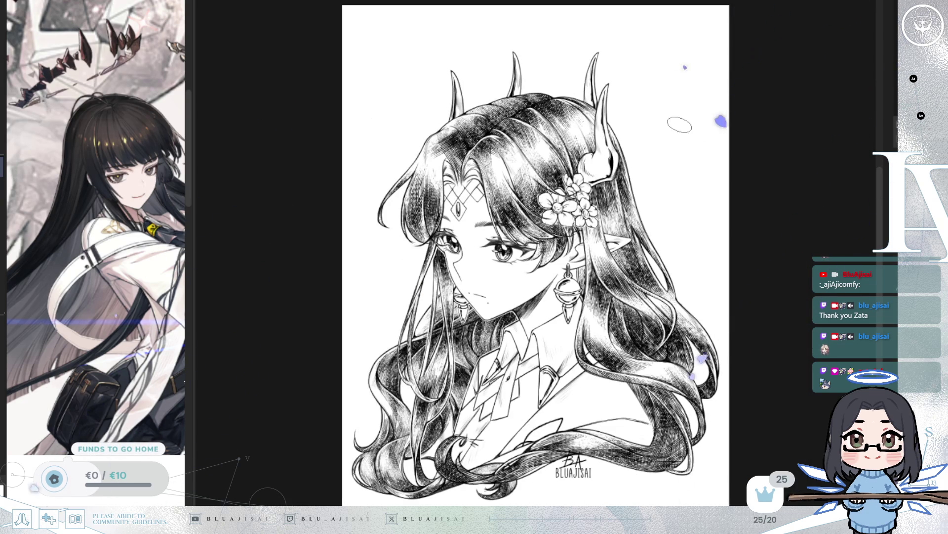
- Return to the long-haired girl's canvas with her faded grey line art
{"action": "scroll", "coordinate": [678, 124], "scroll_direction": "up", "scroll_amount": 3}
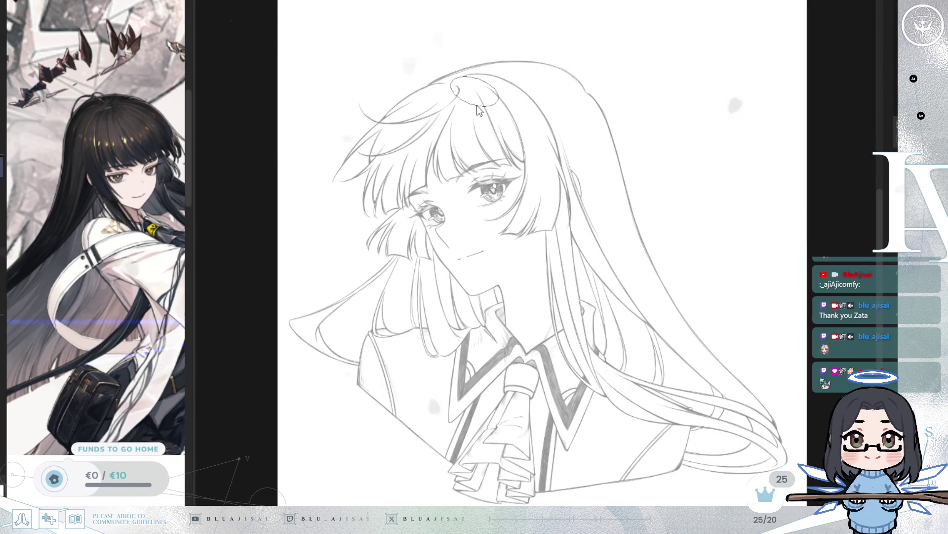
- Zoom out and lay the first dark diagonal hatching strokes on the upper-left hair
{"action": "scroll", "coordinate": [593, 123], "scroll_direction": "down", "scroll_amount": 2}
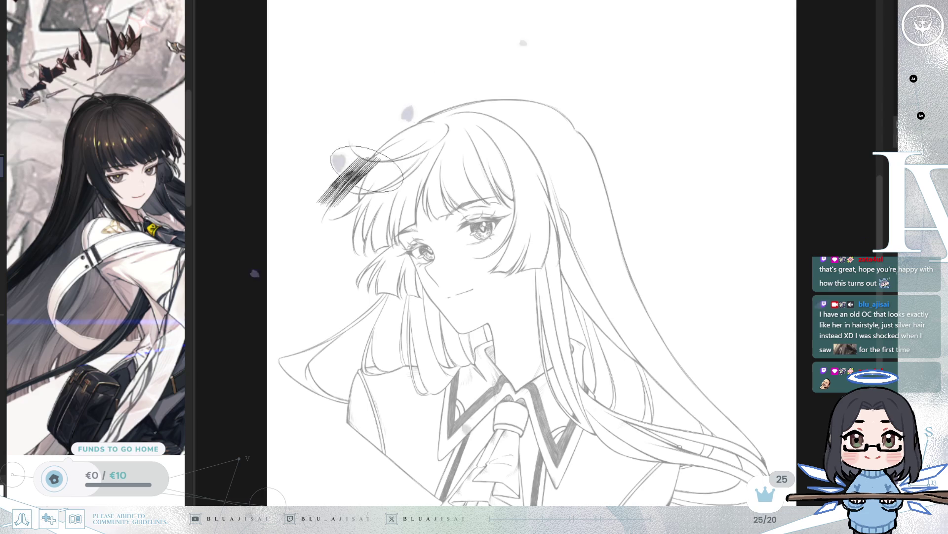
- Hatch the upper-left hair and the strands left of the face, undoing a stray patch below the bangs
{"action": "mouse_move", "coordinate": [371, 177]}
{"action": "left_mouse_down"}
{"action": "mouse_move", "coordinate": [366, 148]}
{"action": "mouse_move", "coordinate": [346, 178]}
{"action": "mouse_move", "coordinate": [376, 153]}
{"action": "mouse_move", "coordinate": [336, 201]}
{"action": "mouse_move", "coordinate": [376, 158]}
{"action": "mouse_move", "coordinate": [346, 208]}
{"action": "mouse_move", "coordinate": [358, 243]}
{"action": "mouse_move", "coordinate": [395, 223]}
{"action": "mouse_move", "coordinate": [430, 171]}
{"action": "mouse_move", "coordinate": [415, 197]}
{"action": "mouse_move", "coordinate": [425, 163]}
{"action": "mouse_move", "coordinate": [454, 178]}
{"action": "mouse_move", "coordinate": [473, 203]}
{"action": "mouse_move", "coordinate": [494, 163]}
{"action": "mouse_move", "coordinate": [445, 148]}
{"action": "mouse_move", "coordinate": [514, 149]}
{"action": "mouse_move", "coordinate": [482, 192]}
{"action": "mouse_move", "coordinate": [460, 197]}
{"action": "mouse_move", "coordinate": [489, 158]}
{"action": "mouse_move", "coordinate": [544, 158]}
{"action": "mouse_move", "coordinate": [524, 227]}
{"action": "mouse_move", "coordinate": [536, 230]}
{"action": "mouse_move", "coordinate": [534, 247]}
{"action": "mouse_move", "coordinate": [540, 220]}
{"action": "left_mouse_up"}
{"action": "key", "text": "m"}
{"action": "key", "text": "ctrl+z"}
{"action": "key", "text": "ctrl+z"}
{"action": "mouse_move", "coordinate": [531, 272]}
{"action": "left_mouse_down"}
{"action": "mouse_move", "coordinate": [587, 274]}
{"action": "mouse_move", "coordinate": [602, 232]}
{"action": "left_mouse_up"}
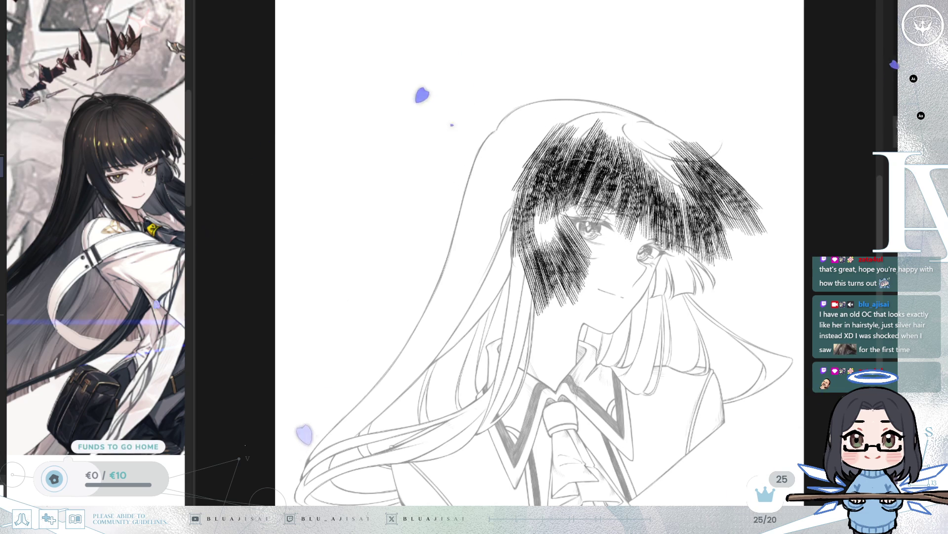
{"action": "key", "text": "m"}
- Extend the hatching over the hair beside the nose and cheek and across the top of the head
{"action": "left_click_drag", "start_coordinate": [506, 212], "coordinate": [595, 178]}
{"action": "mouse_move", "coordinate": [538, 231]}
{"action": "left_mouse_down"}
{"action": "mouse_move", "coordinate": [513, 232]}
{"action": "mouse_move", "coordinate": [528, 247]}
{"action": "mouse_move", "coordinate": [543, 222]}
{"action": "mouse_move", "coordinate": [543, 249]}
{"action": "mouse_move", "coordinate": [514, 230]}
{"action": "mouse_move", "coordinate": [529, 222]}
{"action": "mouse_move", "coordinate": [494, 232]}
{"action": "mouse_move", "coordinate": [514, 266]}
{"action": "mouse_move", "coordinate": [469, 207]}
{"action": "left_mouse_up"}
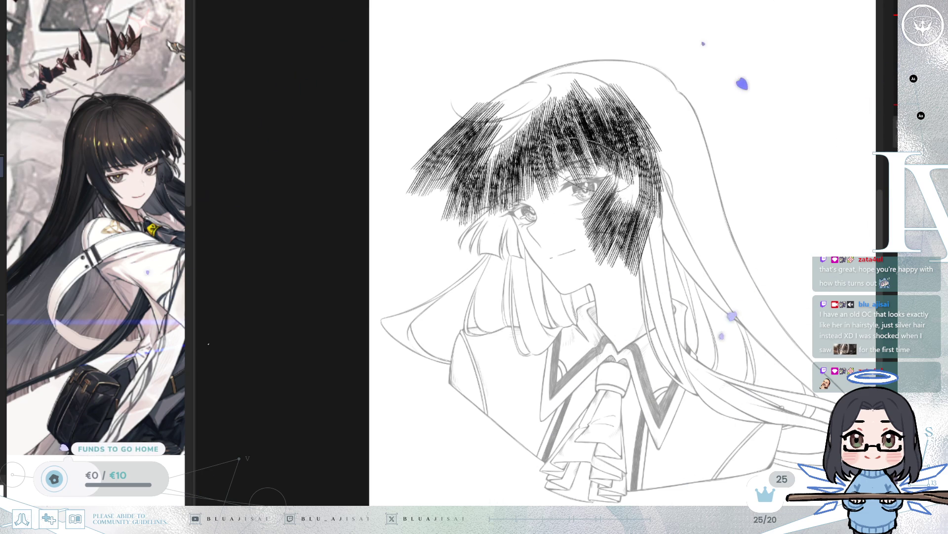
{"action": "left_click_drag", "start_coordinate": [702, 154], "coordinate": [588, 331]}
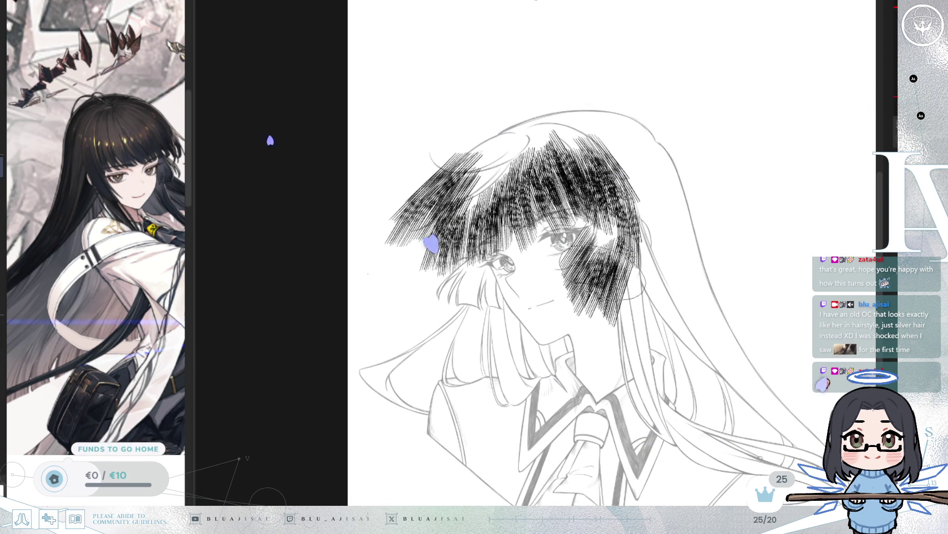
{"action": "mouse_move", "coordinate": [494, 141]}
{"action": "left_mouse_down"}
{"action": "mouse_move", "coordinate": [536, 127]}
{"action": "mouse_move", "coordinate": [509, 144]}
{"action": "mouse_move", "coordinate": [499, 148]}
{"action": "mouse_move", "coordinate": [546, 114]}
{"action": "left_mouse_up"}
- Hatch the bangs' edge, down the long hair strand, and the hair near the collar
{"action": "scroll", "coordinate": [682, 99], "scroll_direction": "down", "scroll_amount": 2}
{"action": "mouse_move", "coordinate": [591, 284]}
{"action": "left_mouse_down"}
{"action": "mouse_move", "coordinate": [583, 237]}
{"action": "mouse_move", "coordinate": [593, 277]}
{"action": "mouse_move", "coordinate": [595, 232]}
{"action": "mouse_move", "coordinate": [605, 261]}
{"action": "mouse_move", "coordinate": [593, 296]}
{"action": "mouse_move", "coordinate": [600, 247]}
{"action": "mouse_move", "coordinate": [590, 311]}
{"action": "mouse_move", "coordinate": [600, 365]}
{"action": "mouse_move", "coordinate": [603, 259]}
{"action": "mouse_move", "coordinate": [593, 316]}
{"action": "mouse_move", "coordinate": [622, 410]}
{"action": "mouse_move", "coordinate": [647, 328]}
{"action": "left_mouse_up"}
{"action": "key", "text": "Delete"}
{"action": "key", "text": "Delete"}
{"action": "key", "text": "Delete"}
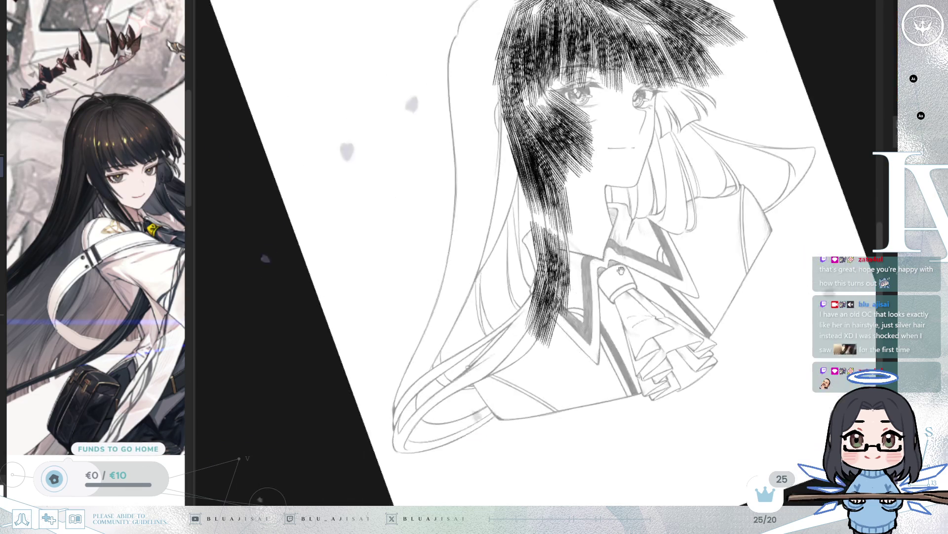
{"action": "mouse_move", "coordinate": [540, 298]}
{"action": "left_mouse_down"}
{"action": "mouse_move", "coordinate": [460, 395]}
{"action": "mouse_move", "coordinate": [437, 457]}
{"action": "mouse_move", "coordinate": [533, 346]}
{"action": "mouse_move", "coordinate": [466, 419]}
{"action": "mouse_move", "coordinate": [469, 460]}
{"action": "mouse_move", "coordinate": [534, 424]}
{"action": "mouse_move", "coordinate": [529, 417]}
{"action": "mouse_move", "coordinate": [459, 460]}
{"action": "mouse_move", "coordinate": [480, 400]}
{"action": "mouse_move", "coordinate": [459, 420]}
{"action": "mouse_move", "coordinate": [475, 396]}
{"action": "left_mouse_up"}
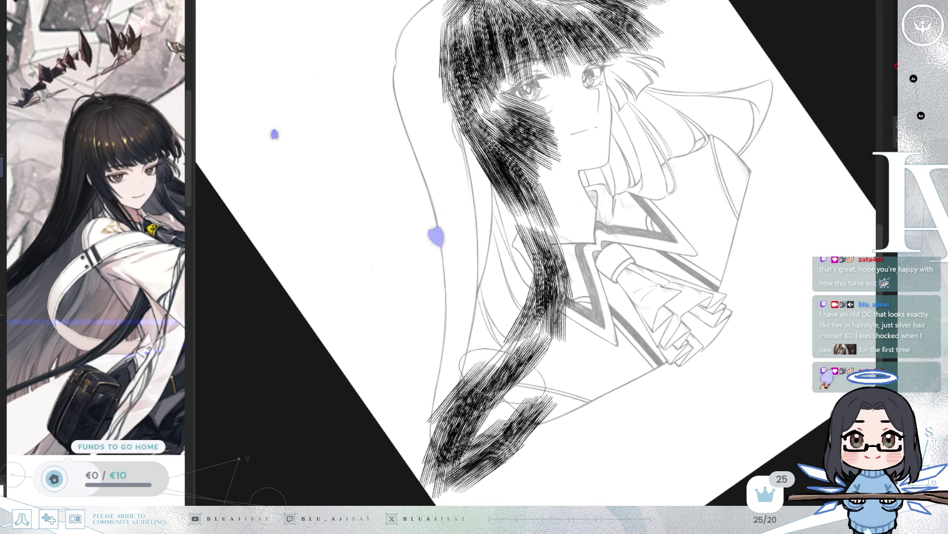
{"action": "mouse_move", "coordinate": [538, 240]}
{"action": "left_mouse_down"}
{"action": "mouse_move", "coordinate": [558, 277]}
{"action": "mouse_move", "coordinate": [674, 184]}
{"action": "left_mouse_up"}
- Darken the upper-left hair, its lower edge and the outer side of the hair with more hatching
{"action": "left_click_drag", "start_coordinate": [792, 147], "coordinate": [768, 207]}
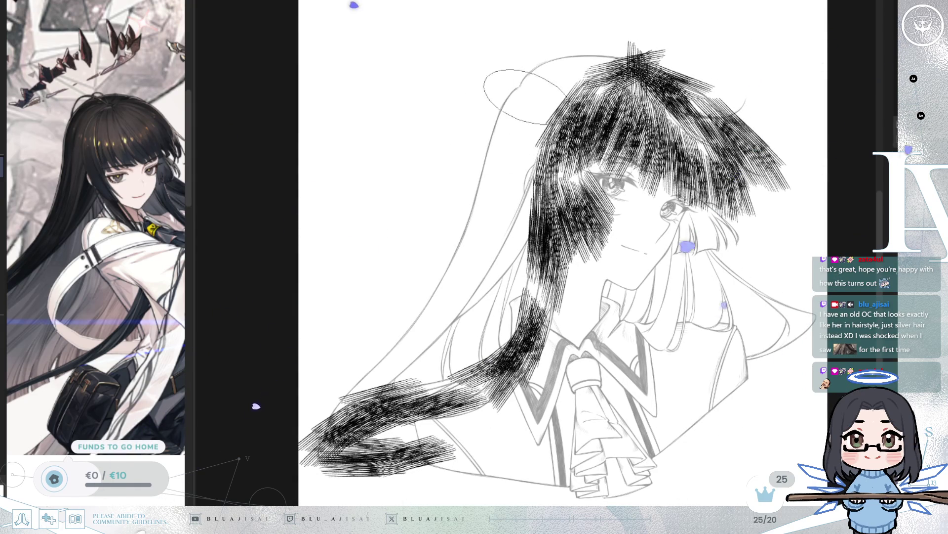
{"action": "mouse_move", "coordinate": [524, 116]}
{"action": "left_mouse_down"}
{"action": "mouse_move", "coordinate": [506, 134]}
{"action": "mouse_move", "coordinate": [538, 114]}
{"action": "mouse_move", "coordinate": [548, 131]}
{"action": "left_mouse_up"}
{"action": "mouse_move", "coordinate": [522, 177]}
{"action": "left_mouse_down"}
{"action": "mouse_move", "coordinate": [509, 163]}
{"action": "mouse_move", "coordinate": [476, 202]}
{"action": "left_mouse_up"}
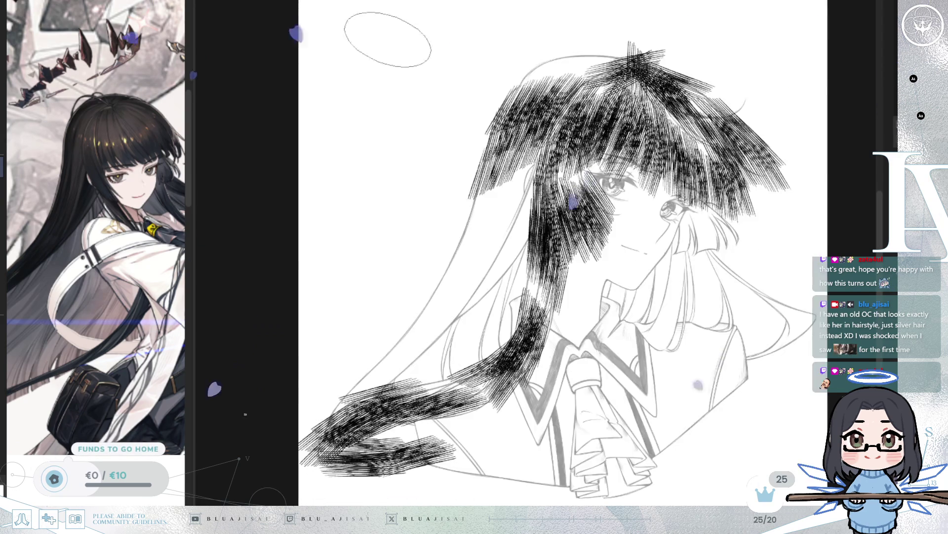
{"action": "mouse_move", "coordinate": [504, 216]}
{"action": "left_mouse_down"}
{"action": "mouse_move", "coordinate": [459, 277]}
{"action": "mouse_move", "coordinate": [445, 282]}
{"action": "mouse_move", "coordinate": [452, 222]}
{"action": "mouse_move", "coordinate": [467, 206]}
{"action": "mouse_move", "coordinate": [494, 276]}
{"action": "mouse_move", "coordinate": [416, 345]}
{"action": "mouse_move", "coordinate": [345, 380]}
{"action": "mouse_move", "coordinate": [415, 354]}
{"action": "left_mouse_up"}
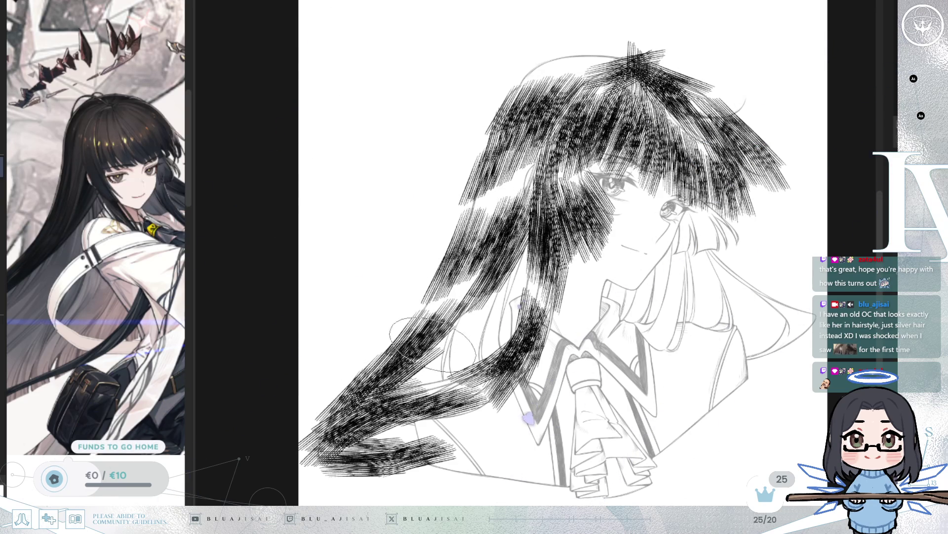
- Fade the hair hatching to a lighter grey and make the line art dark and bold
{"action": "key", "text": "h"}
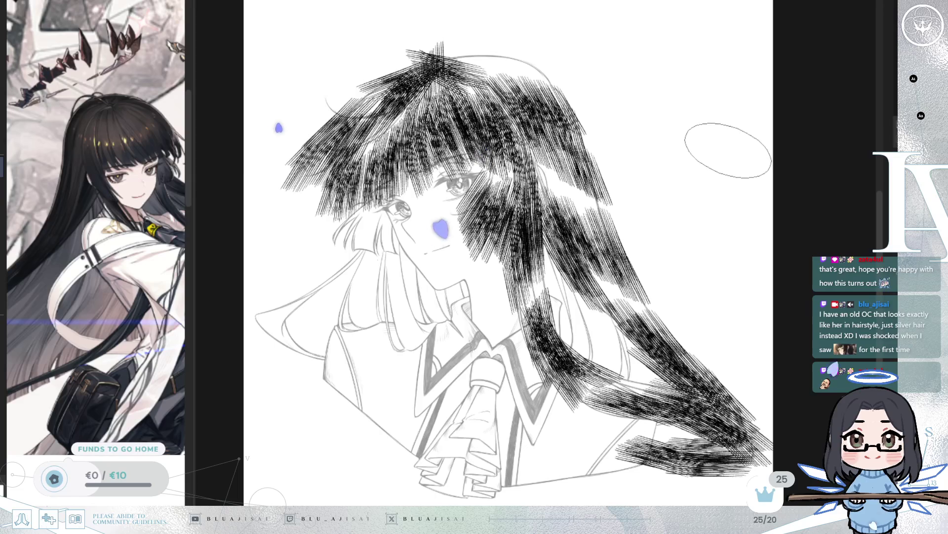
{"action": "key", "text": "End"}
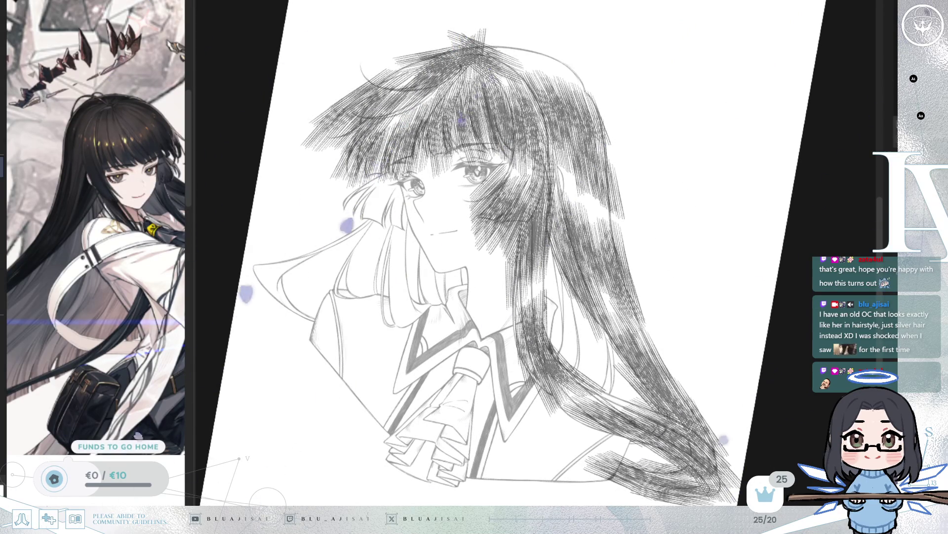
{"action": "key", "text": "Delete"}
{"action": "key", "text": "Home"}
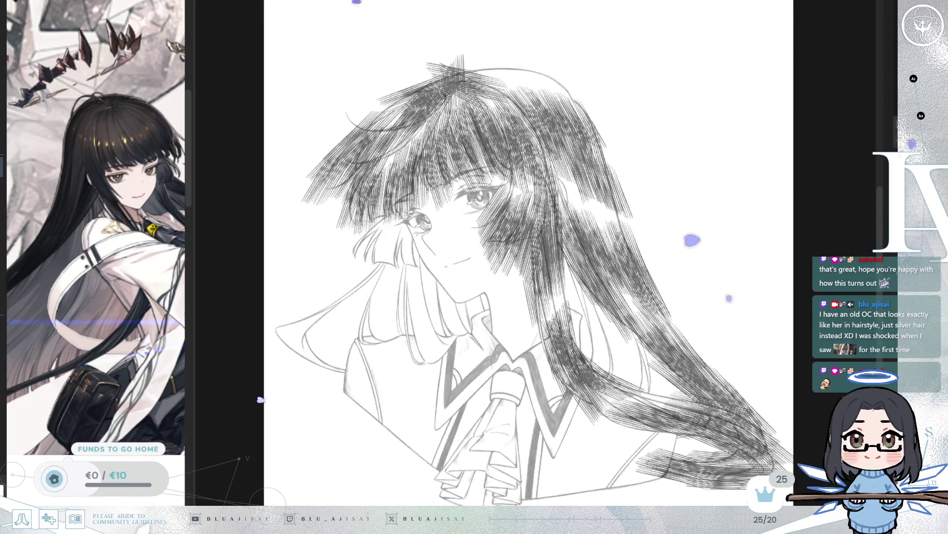
{"action": "key", "text": "ctrl+z"}
- Zoom into the face and brighten a highlight streak through the bangs hatching
{"action": "scroll", "coordinate": [640, 311], "scroll_direction": "up", "scroll_amount": 3}
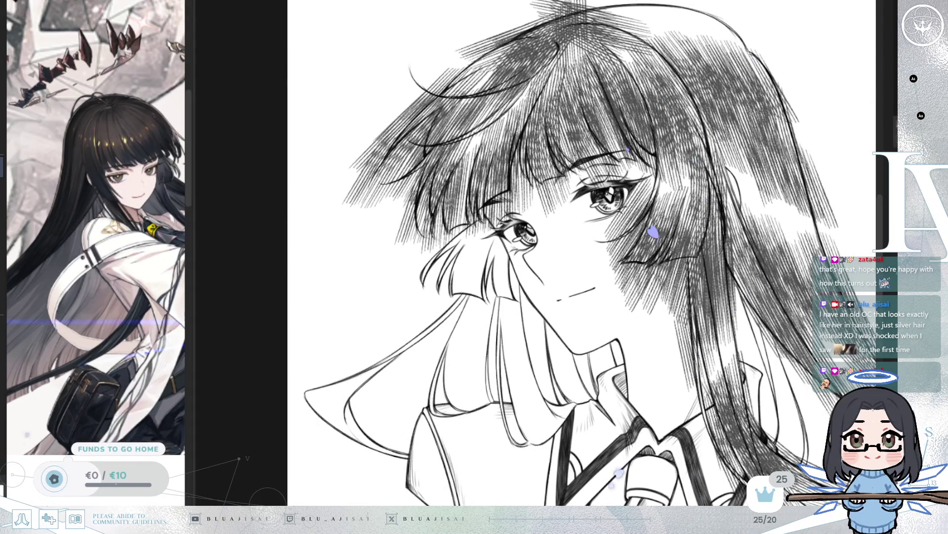
{"action": "scroll", "coordinate": [498, 133], "scroll_direction": "up", "scroll_amount": 3}
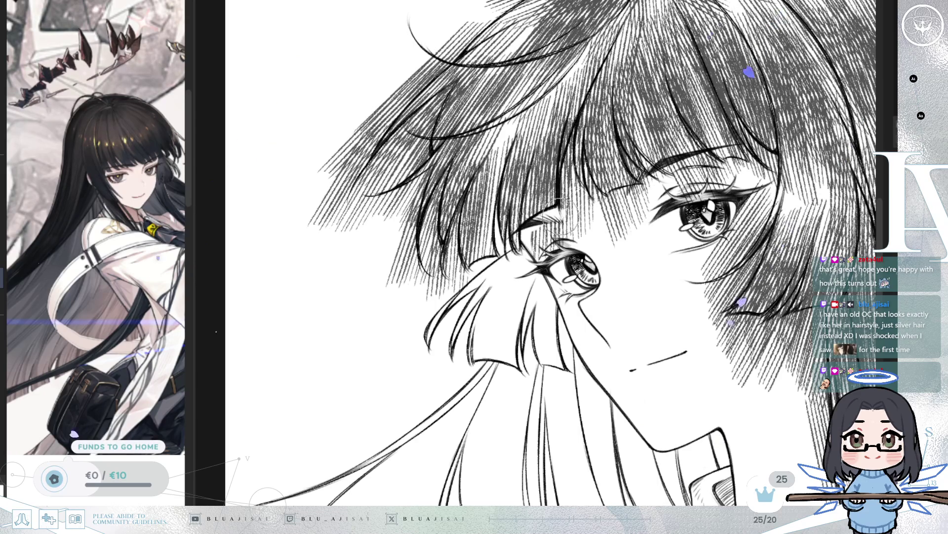
{"action": "left_click_drag", "start_coordinate": [574, 127], "coordinate": [566, 207]}
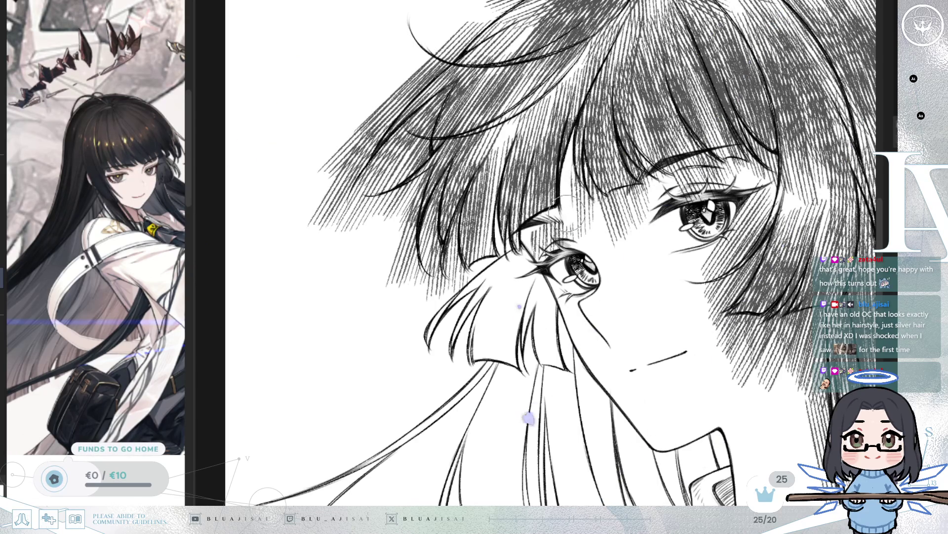
- Rotate the view around the face and undo the short stray hatching strokes below the hair
{"action": "left_click_drag", "start_coordinate": [589, 191], "coordinate": [554, 195]}
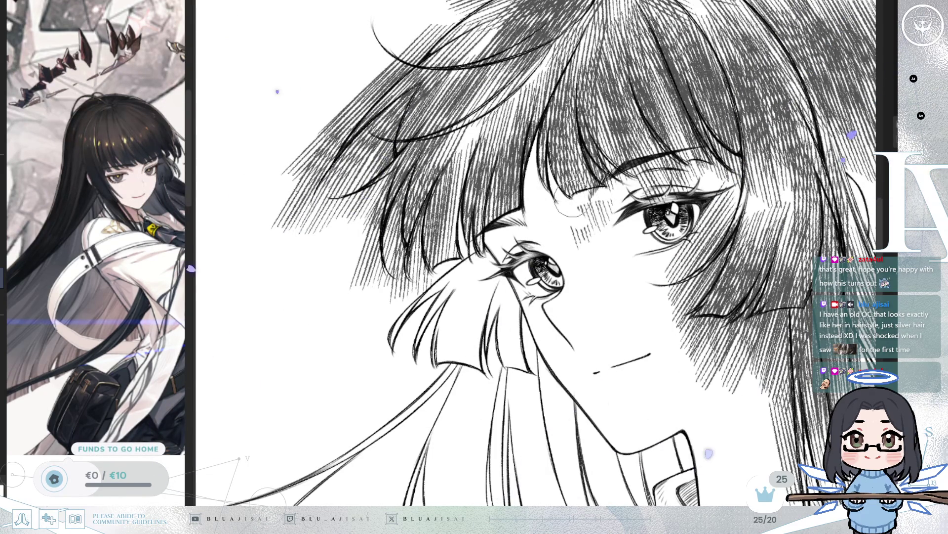
{"action": "left_click_drag", "start_coordinate": [637, 193], "coordinate": [576, 215]}
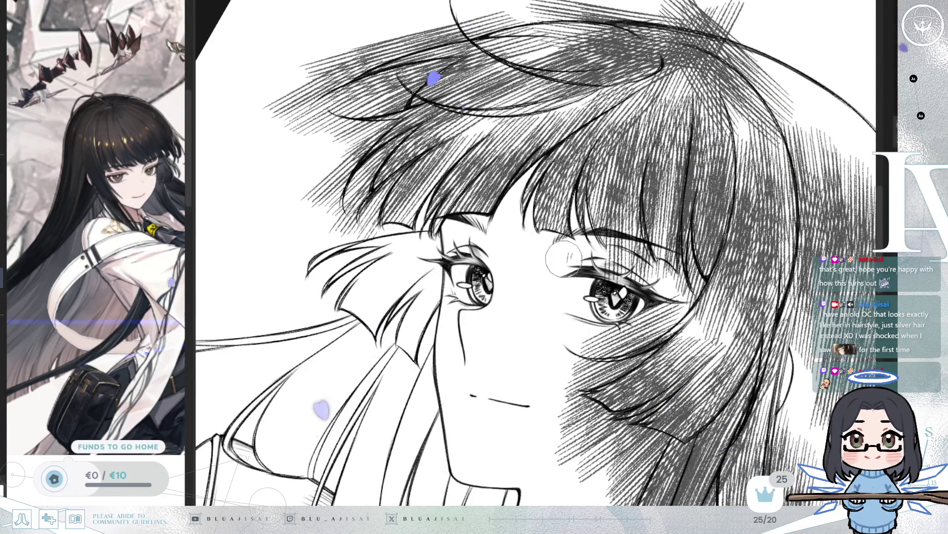
{"action": "left_click_drag", "start_coordinate": [605, 276], "coordinate": [486, 191]}
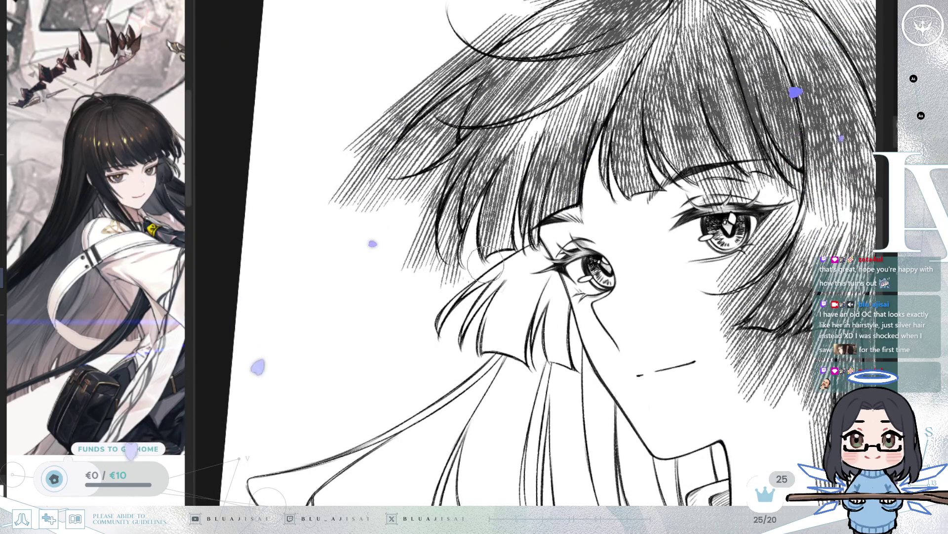
{"action": "left_click_drag", "start_coordinate": [491, 269], "coordinate": [546, 286]}
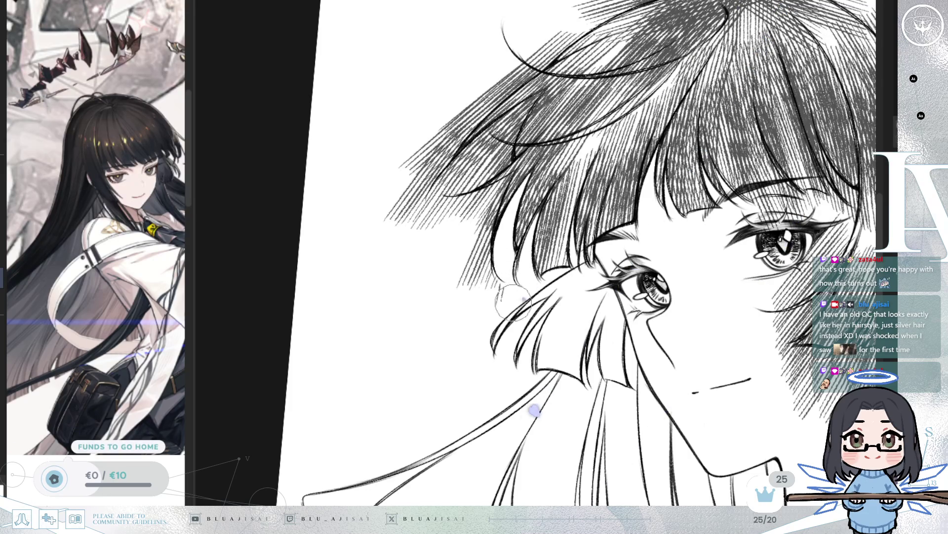
{"action": "left_click_drag", "start_coordinate": [495, 297], "coordinate": [519, 213]}
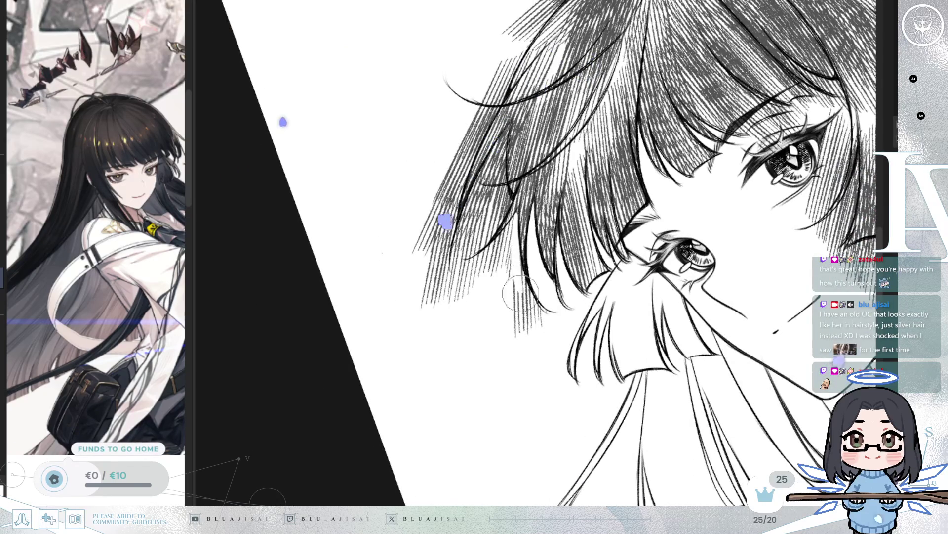
{"action": "left_click_drag", "start_coordinate": [520, 290], "coordinate": [523, 210]}
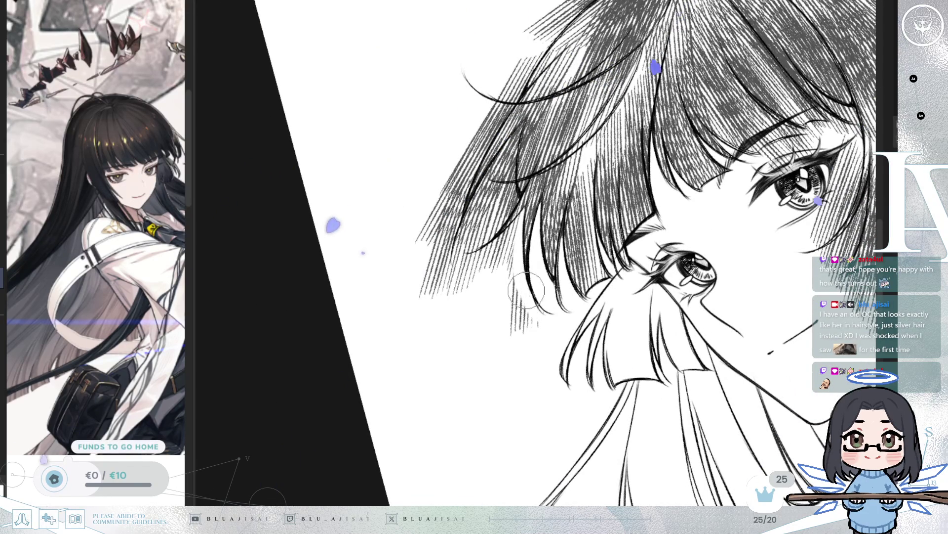
{"action": "key", "text": "ctrl+z"}
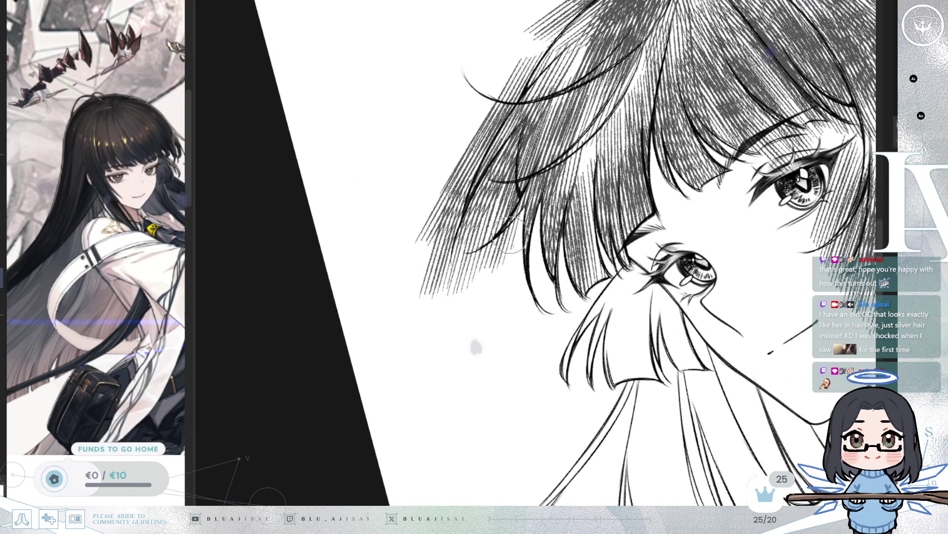
- Erase overshooting hatch lines on the lower-left hair strands and above the crown's top edge
{"action": "left_click_drag", "start_coordinate": [514, 230], "coordinate": [510, 220]}
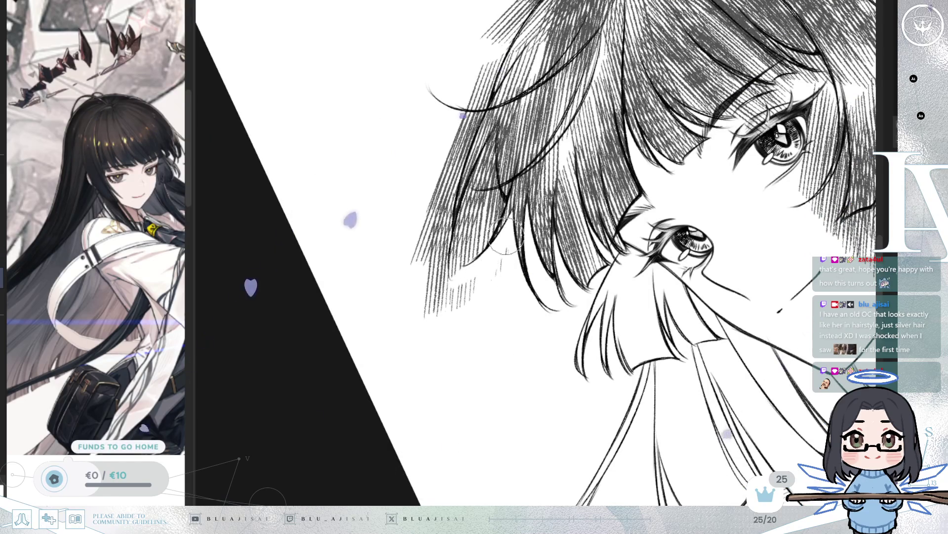
{"action": "left_click_drag", "start_coordinate": [503, 278], "coordinate": [507, 222]}
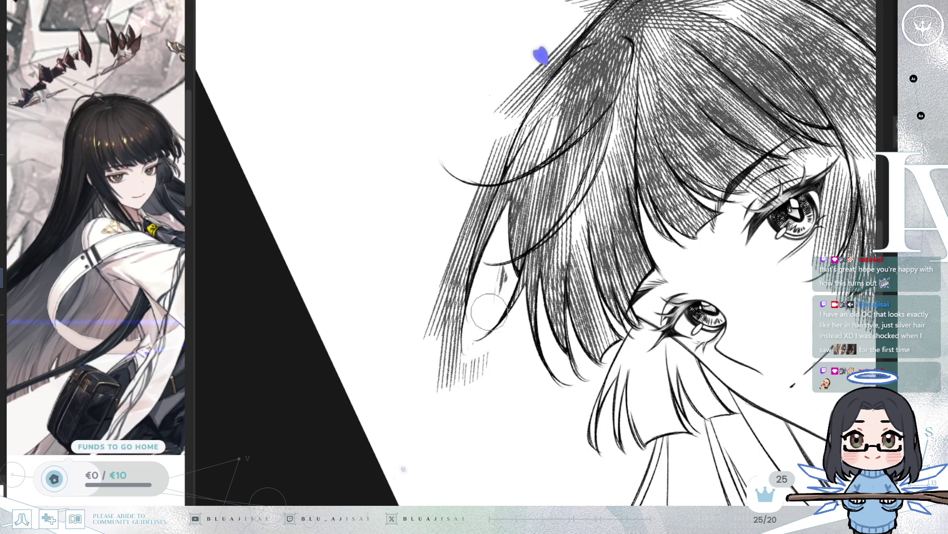
{"action": "mouse_move", "coordinate": [489, 284]}
{"action": "left_mouse_down"}
{"action": "mouse_move", "coordinate": [526, 224]}
{"action": "mouse_move", "coordinate": [548, 158]}
{"action": "left_mouse_up"}
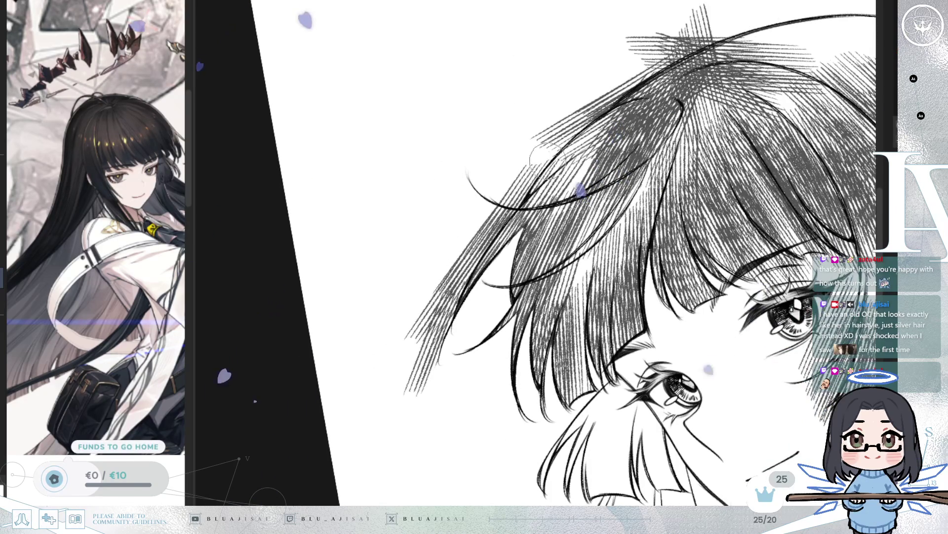
{"action": "mouse_move", "coordinate": [484, 242]}
{"action": "left_mouse_down"}
{"action": "mouse_move", "coordinate": [426, 366]}
{"action": "mouse_move", "coordinate": [416, 316]}
{"action": "mouse_move", "coordinate": [440, 254]}
{"action": "mouse_move", "coordinate": [561, 143]}
{"action": "left_mouse_up"}
{"action": "left_click_drag", "start_coordinate": [600, 107], "coordinate": [664, 64]}
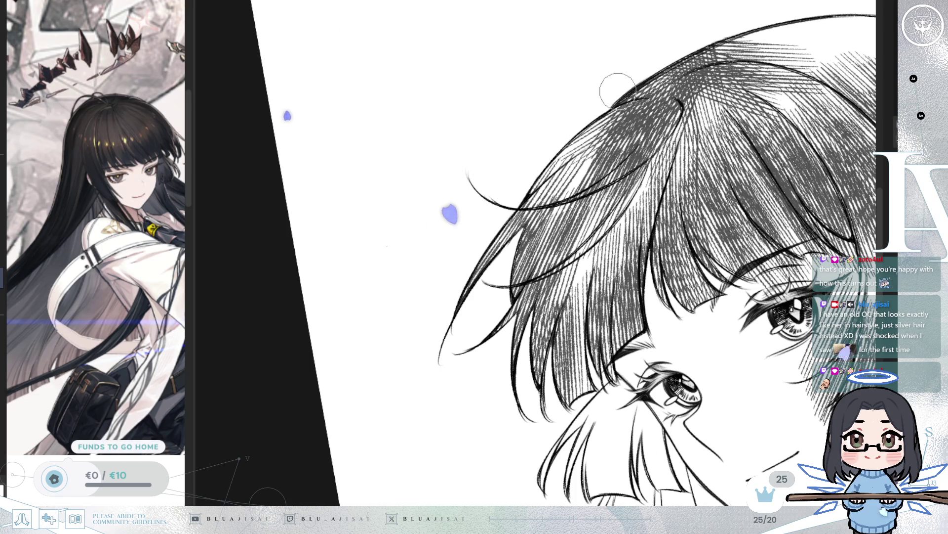
{"action": "left_click_drag", "start_coordinate": [581, 106], "coordinate": [529, 184]}
{"action": "key", "text": "minus"}
{"action": "key", "text": "minus"}
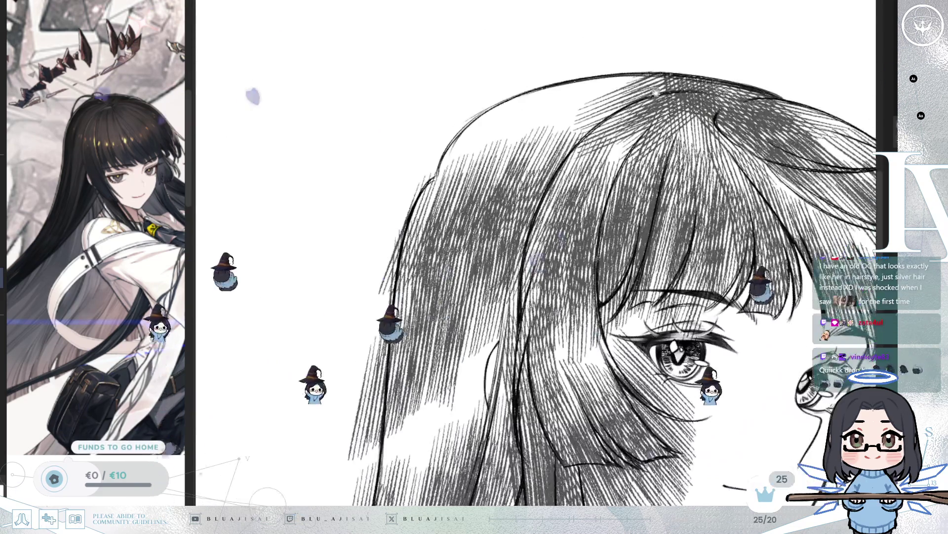
{"action": "left_click_drag", "start_coordinate": [283, 277], "coordinate": [426, 174]}
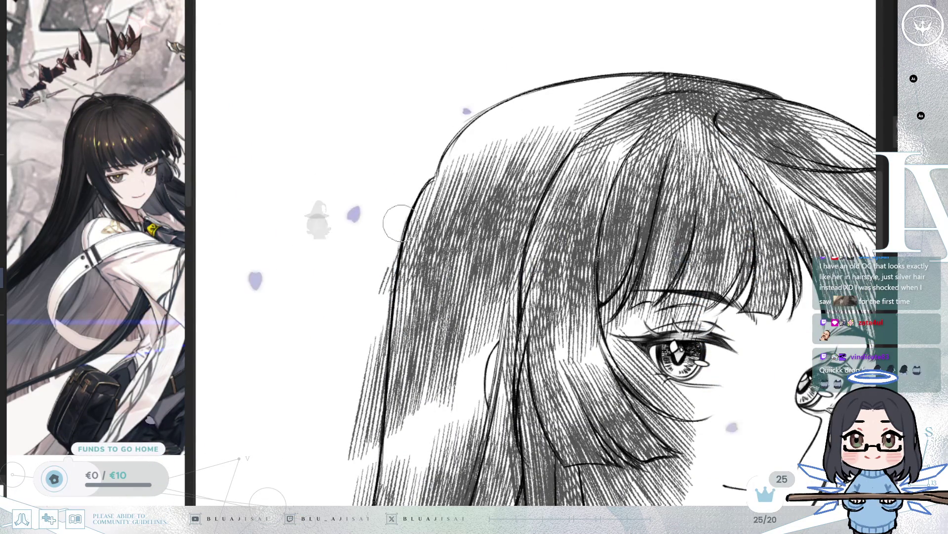
{"action": "key", "text": "minus"}
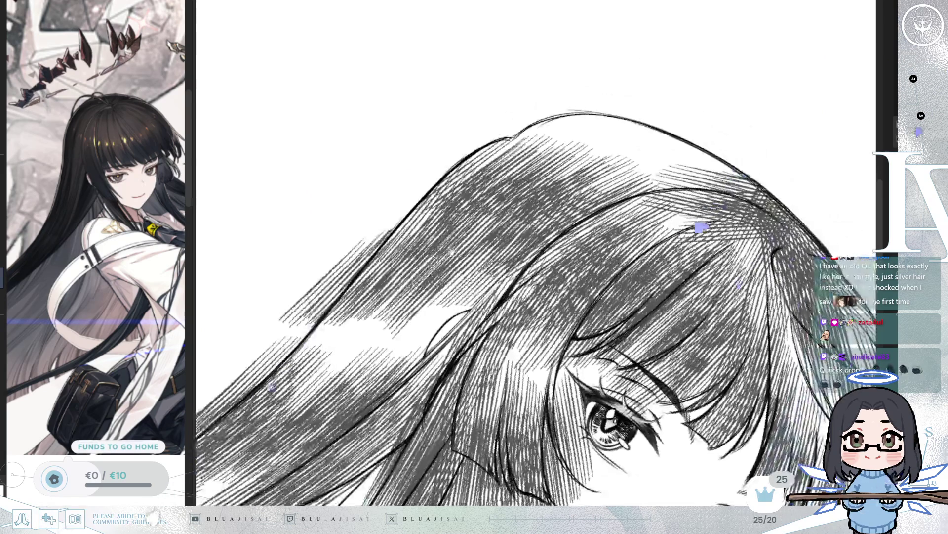
- Erase the faint hatch strokes poking above the long hair's upper outline as it flows down
{"action": "key", "text": "minus"}
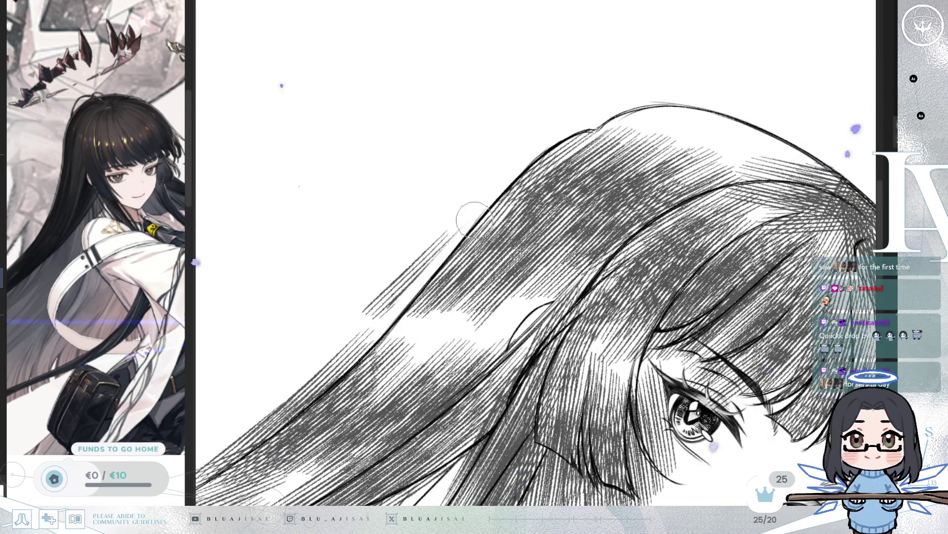
{"action": "left_click_drag", "start_coordinate": [447, 239], "coordinate": [338, 343]}
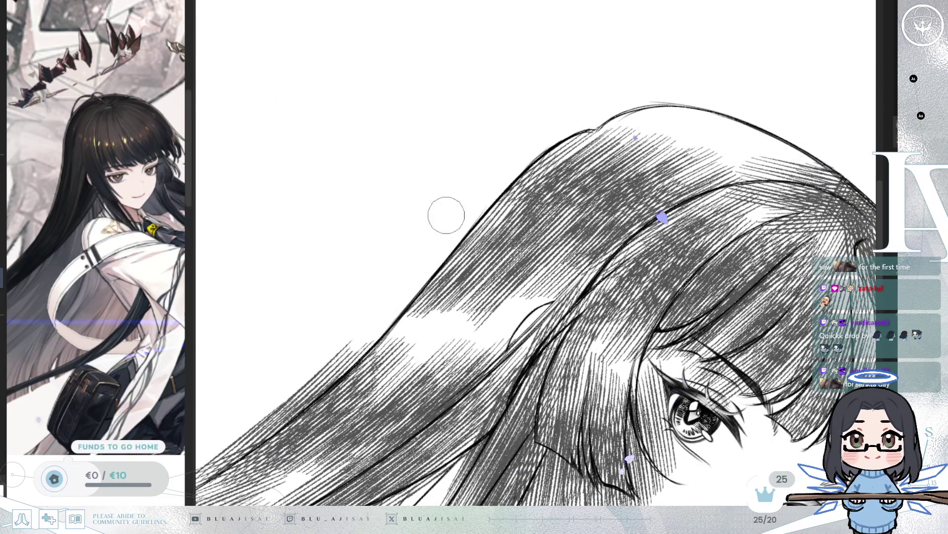
{"action": "key", "text": "minus"}
{"action": "key", "text": "minus"}
{"action": "key", "text": "minus"}
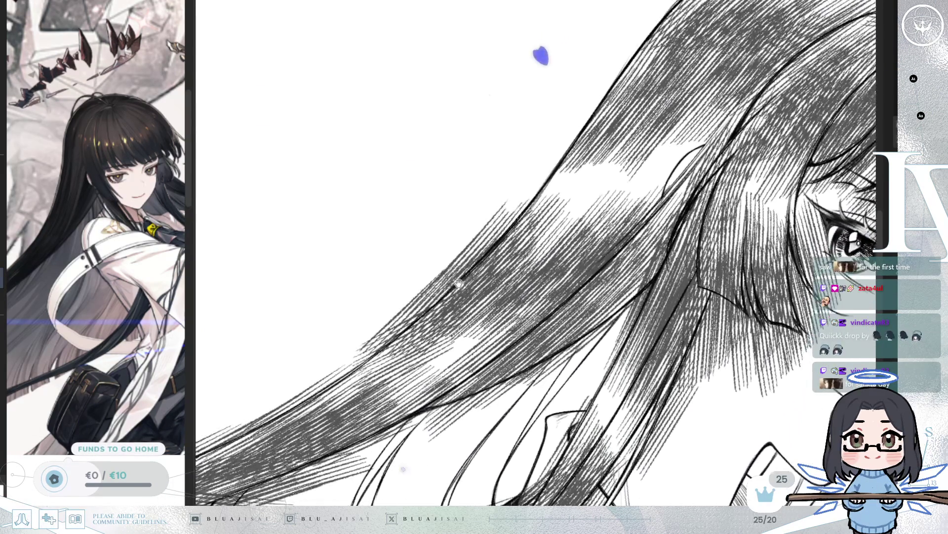
{"action": "key", "text": "minus"}
{"action": "mouse_move", "coordinate": [483, 217]}
{"action": "left_mouse_down"}
{"action": "mouse_move", "coordinate": [600, 99]}
{"action": "mouse_move", "coordinate": [474, 232]}
{"action": "mouse_move", "coordinate": [563, 131]}
{"action": "mouse_move", "coordinate": [490, 190]}
{"action": "left_mouse_up"}
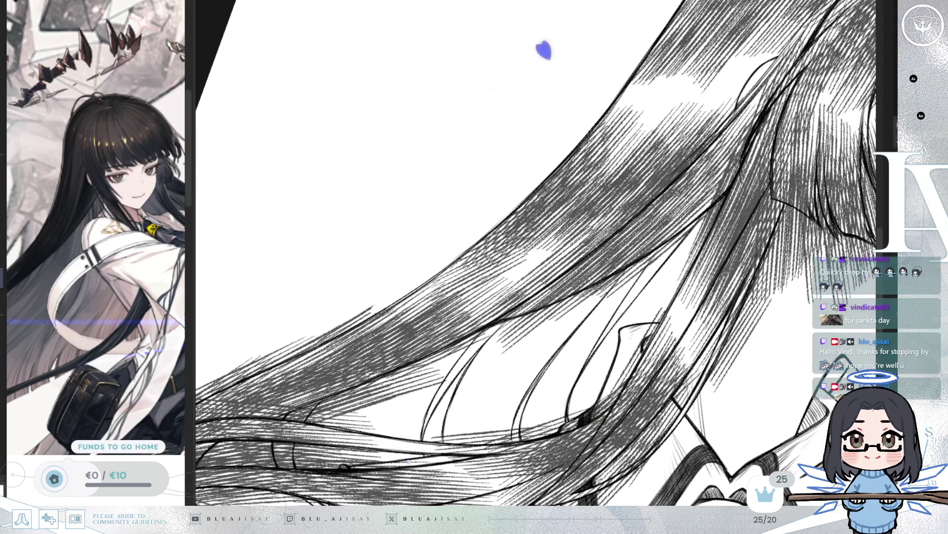
{"action": "key", "text": "4"}
{"action": "key", "text": "4"}
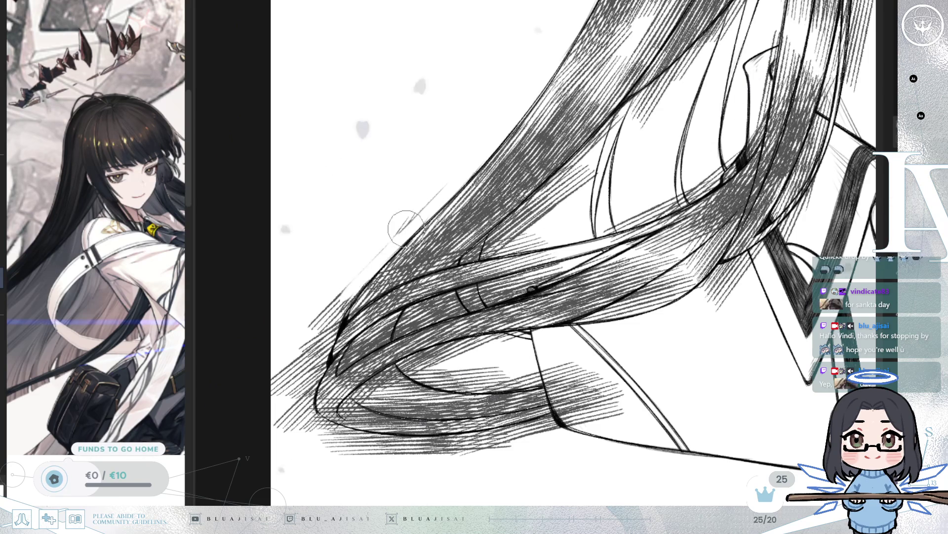
{"action": "mouse_move", "coordinate": [328, 323]}
{"action": "left_mouse_down"}
{"action": "mouse_move", "coordinate": [363, 271]}
{"action": "mouse_move", "coordinate": [321, 366]}
{"action": "mouse_move", "coordinate": [331, 316]}
{"action": "mouse_move", "coordinate": [292, 381]}
{"action": "mouse_move", "coordinate": [280, 368]}
{"action": "left_mouse_up"}
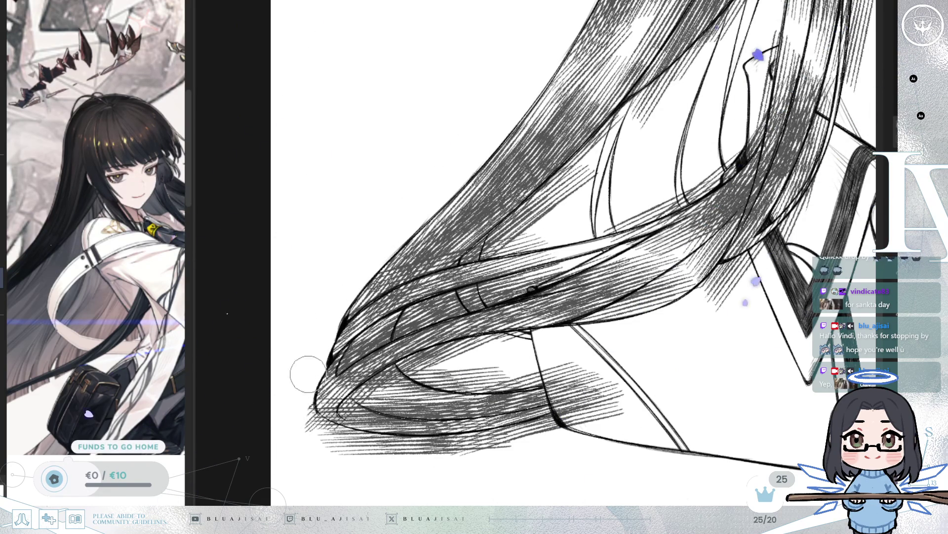
{"action": "left_click_drag", "start_coordinate": [305, 400], "coordinate": [565, 248]}
{"action": "left_click_drag", "start_coordinate": [551, 385], "coordinate": [547, 45]}
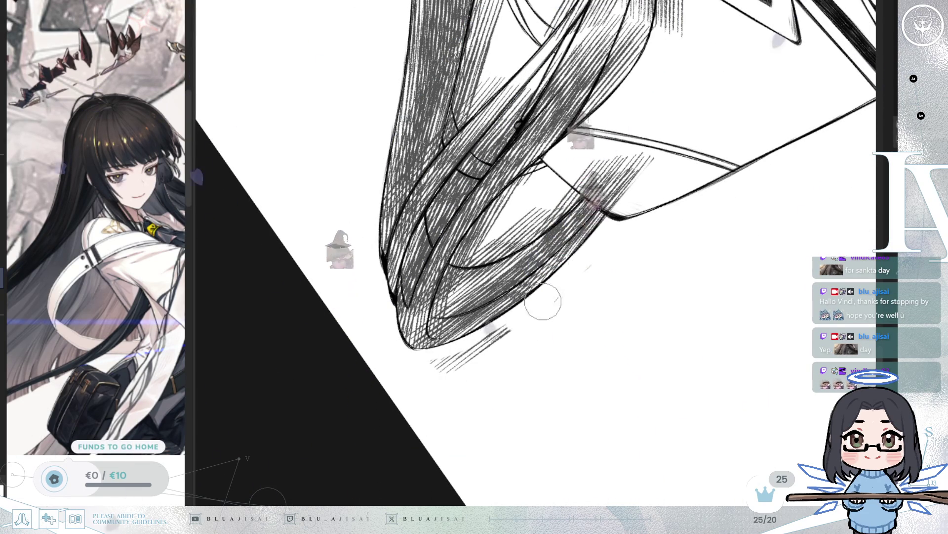
{"action": "mouse_move", "coordinate": [437, 383]}
{"action": "left_mouse_down"}
{"action": "mouse_move", "coordinate": [457, 244]}
{"action": "mouse_move", "coordinate": [517, 196]}
{"action": "left_mouse_up"}
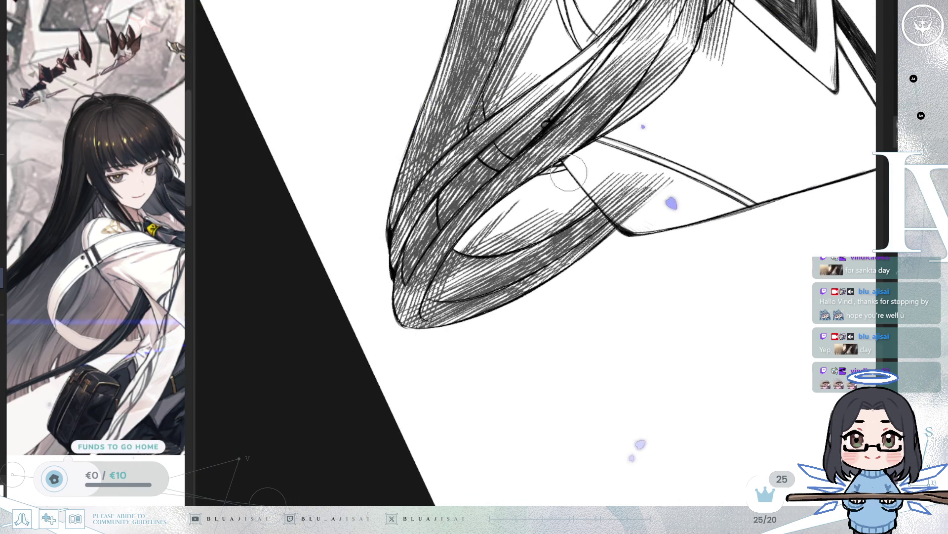
{"action": "mouse_move", "coordinate": [482, 242]}
{"action": "left_mouse_down"}
{"action": "mouse_move", "coordinate": [583, 207]}
{"action": "mouse_move", "coordinate": [524, 207]}
{"action": "mouse_move", "coordinate": [490, 227]}
{"action": "mouse_move", "coordinate": [487, 242]}
{"action": "mouse_move", "coordinate": [525, 230]}
{"action": "left_mouse_up"}
{"action": "mouse_move", "coordinate": [607, 184]}
{"action": "left_mouse_down"}
{"action": "mouse_move", "coordinate": [629, 176]}
{"action": "mouse_move", "coordinate": [642, 213]}
{"action": "left_mouse_up"}
{"action": "mouse_move", "coordinate": [651, 269]}
{"action": "left_mouse_down"}
{"action": "mouse_move", "coordinate": [691, 271]}
{"action": "mouse_move", "coordinate": [505, 234]}
{"action": "left_mouse_up"}
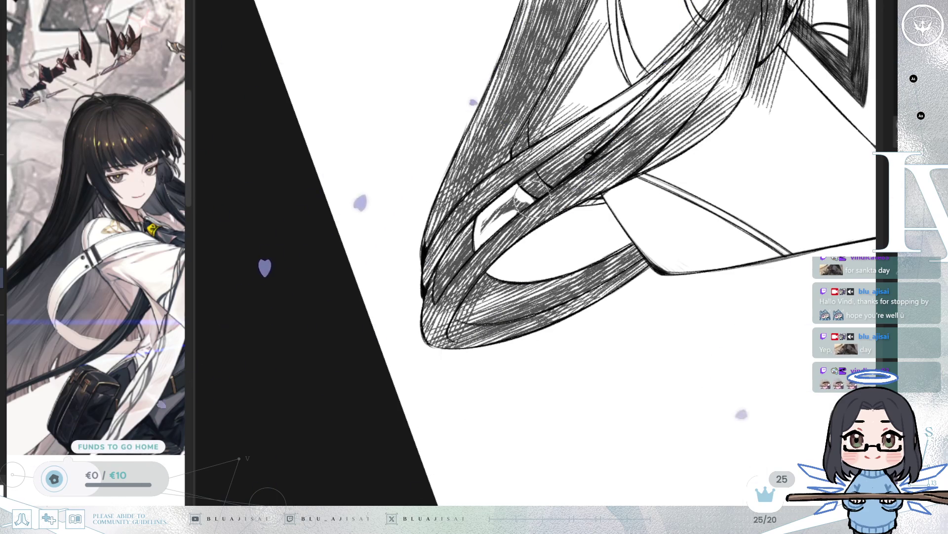
{"action": "left_click_drag", "start_coordinate": [527, 202], "coordinate": [489, 217]}
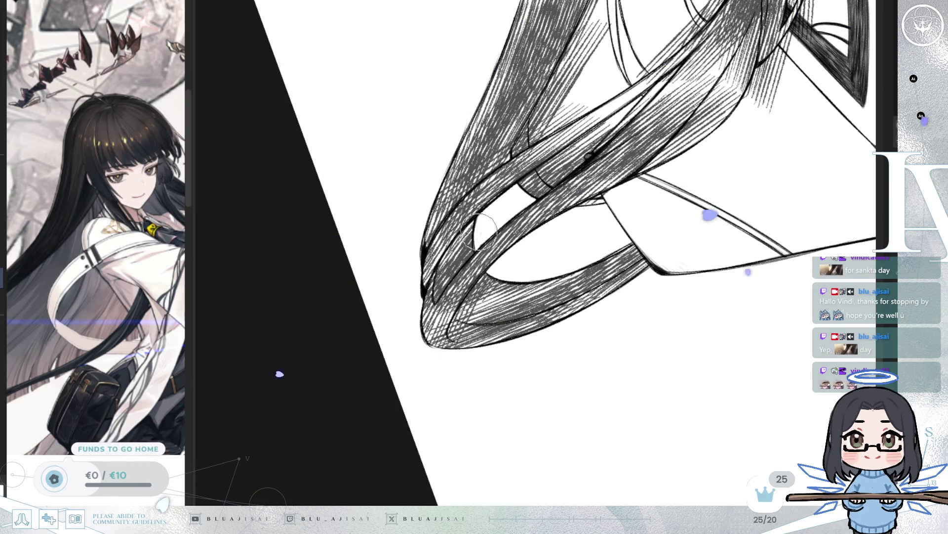
{"action": "mouse_move", "coordinate": [599, 213]}
{"action": "left_mouse_down"}
{"action": "mouse_move", "coordinate": [650, 193]}
{"action": "mouse_move", "coordinate": [660, 155]}
{"action": "mouse_move", "coordinate": [487, 243]}
{"action": "left_mouse_up"}
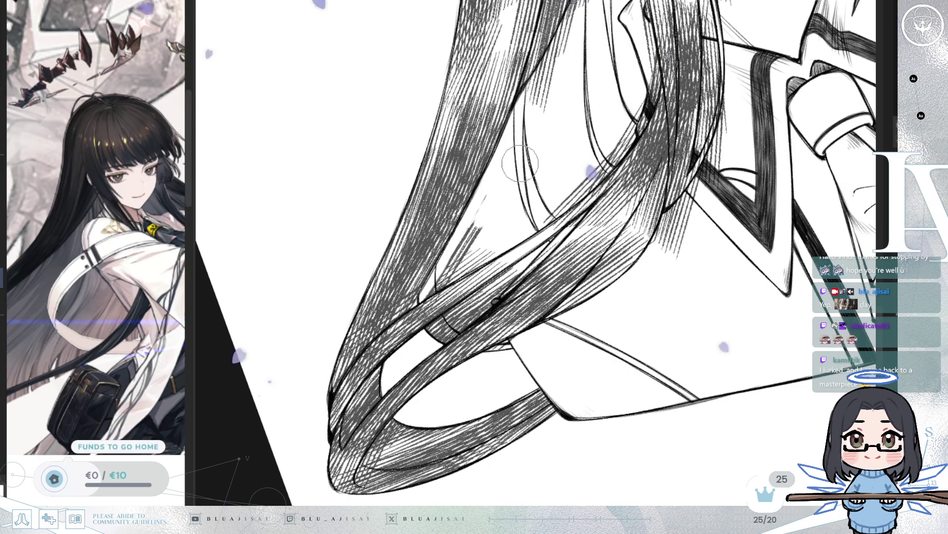
{"action": "left_click_drag", "start_coordinate": [481, 229], "coordinate": [447, 264]}
{"action": "key", "text": "ctrl+z"}
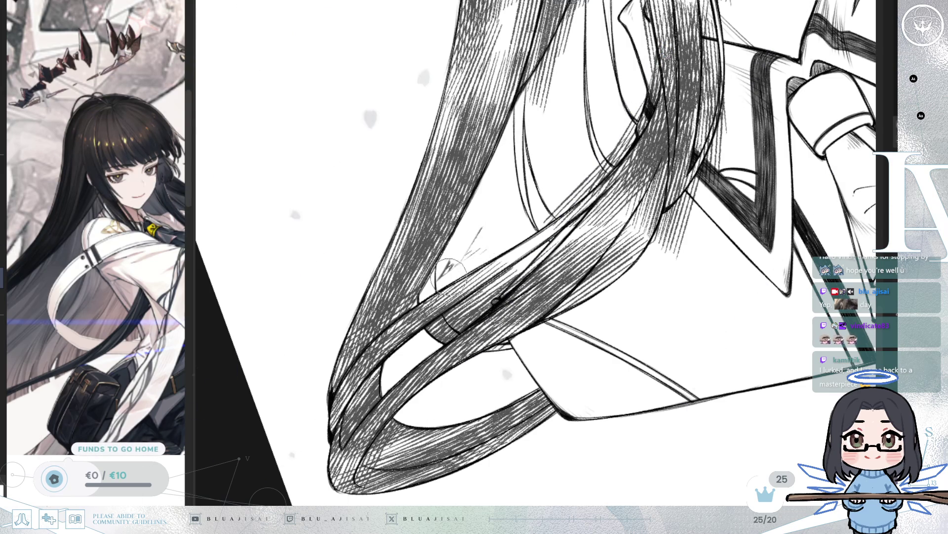
{"action": "mouse_move", "coordinate": [499, 219]}
{"action": "left_mouse_down"}
{"action": "mouse_move", "coordinate": [492, 123]}
{"action": "mouse_move", "coordinate": [494, 240]}
{"action": "left_mouse_up"}
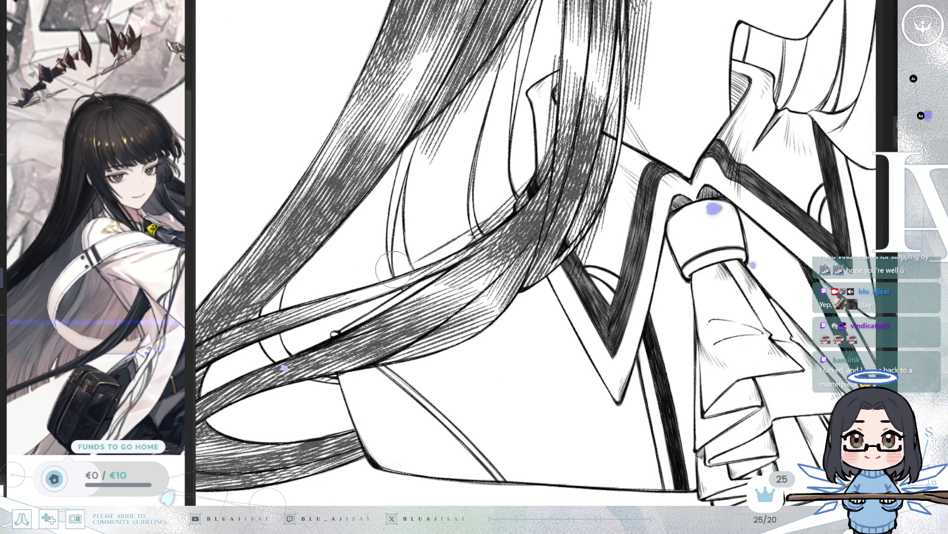
{"action": "scroll", "coordinate": [494, 210], "scroll_direction": "up", "scroll_amount": 3}
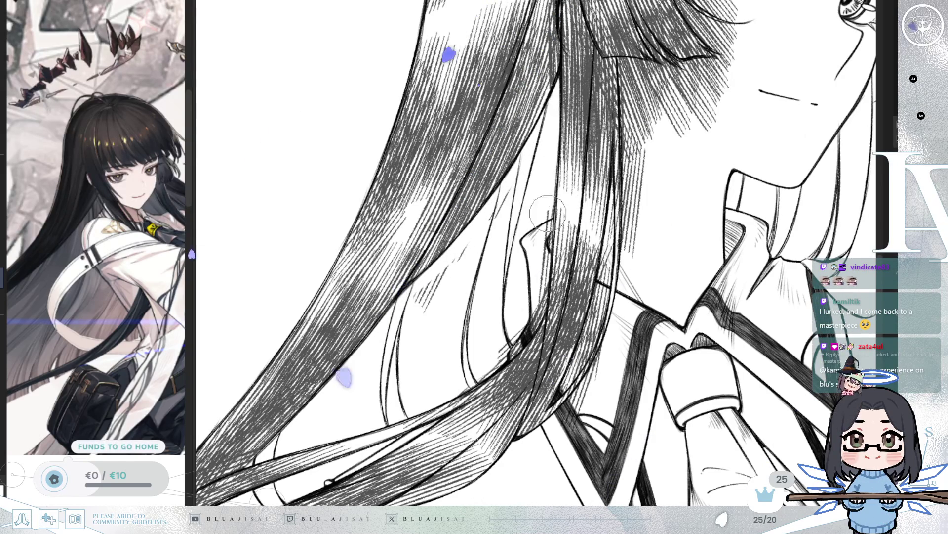
{"action": "key", "text": "h"}
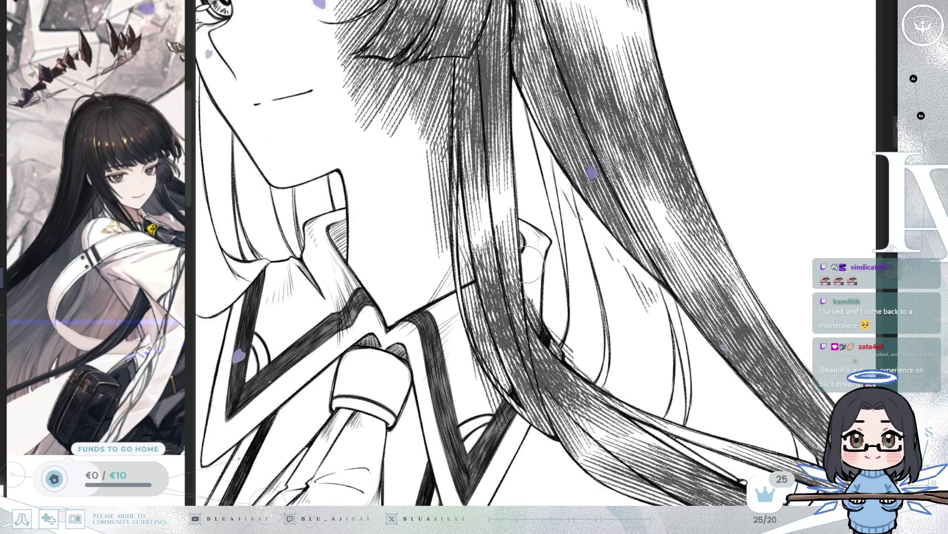
{"action": "scroll", "coordinate": [525, 210], "scroll_direction": "down", "scroll_amount": 5}
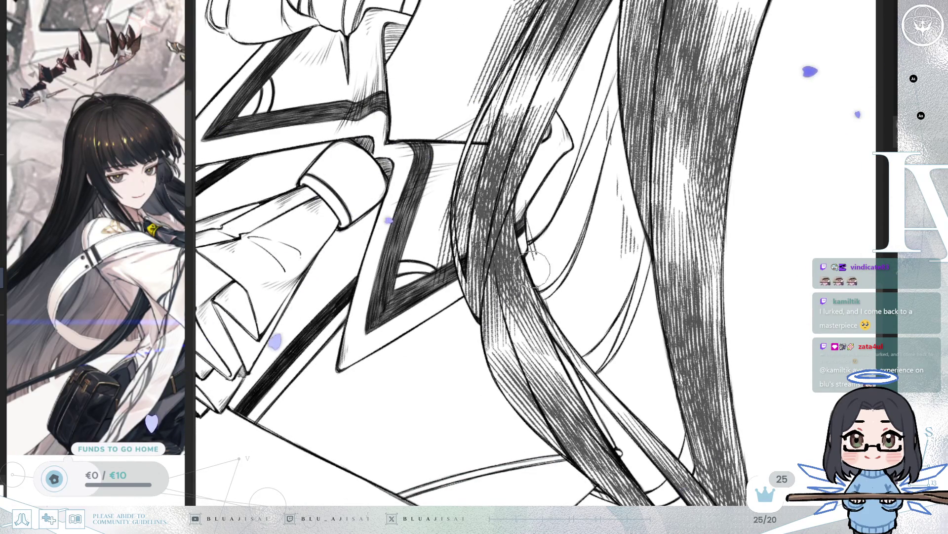
{"action": "key", "text": "End"}
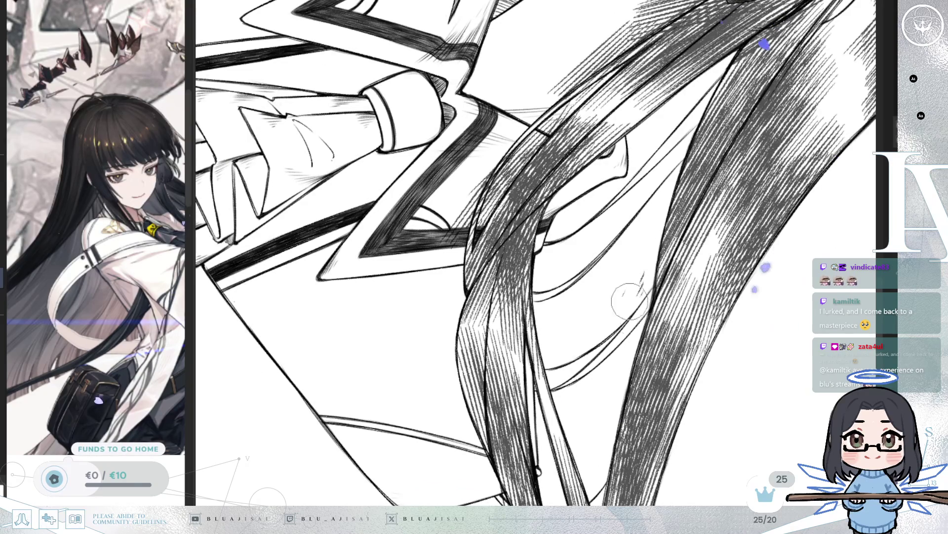
{"action": "mouse_move", "coordinate": [611, 285]}
{"action": "left_mouse_down"}
{"action": "mouse_move", "coordinate": [601, 247]}
{"action": "mouse_move", "coordinate": [614, 231]}
{"action": "left_mouse_up"}
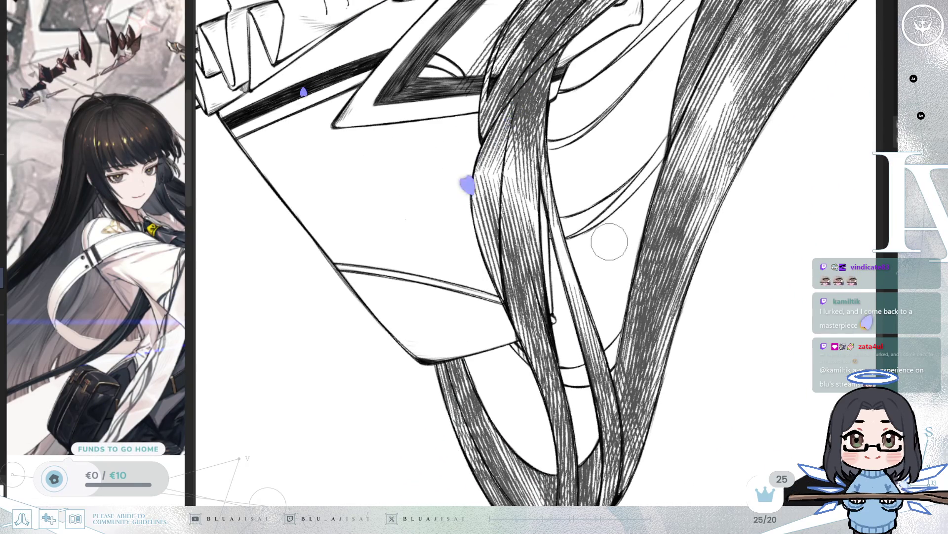
{"action": "scroll", "coordinate": [607, 151], "scroll_direction": "down", "scroll_amount": 1}
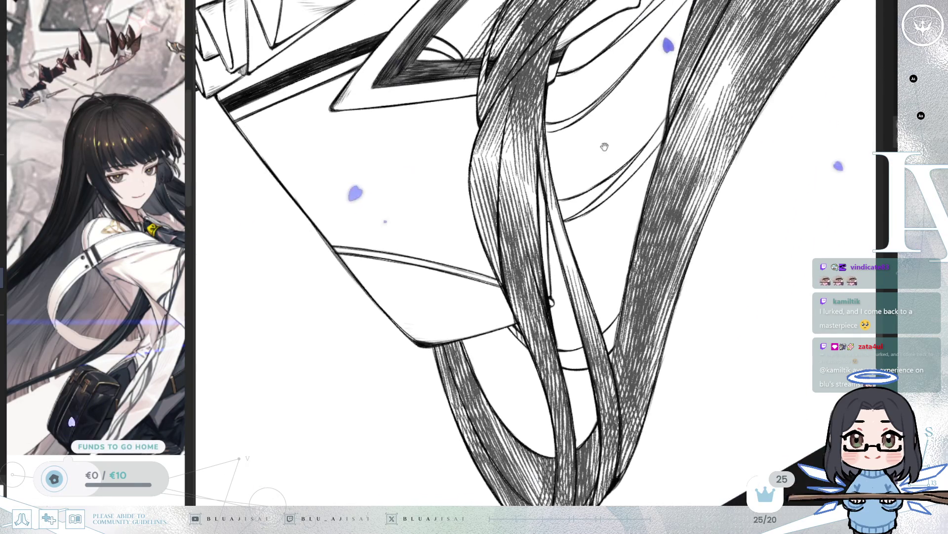
{"action": "scroll", "coordinate": [505, 329], "scroll_direction": "up", "scroll_amount": 1}
{"action": "left_click_drag", "start_coordinate": [503, 330], "coordinate": [529, 233]}
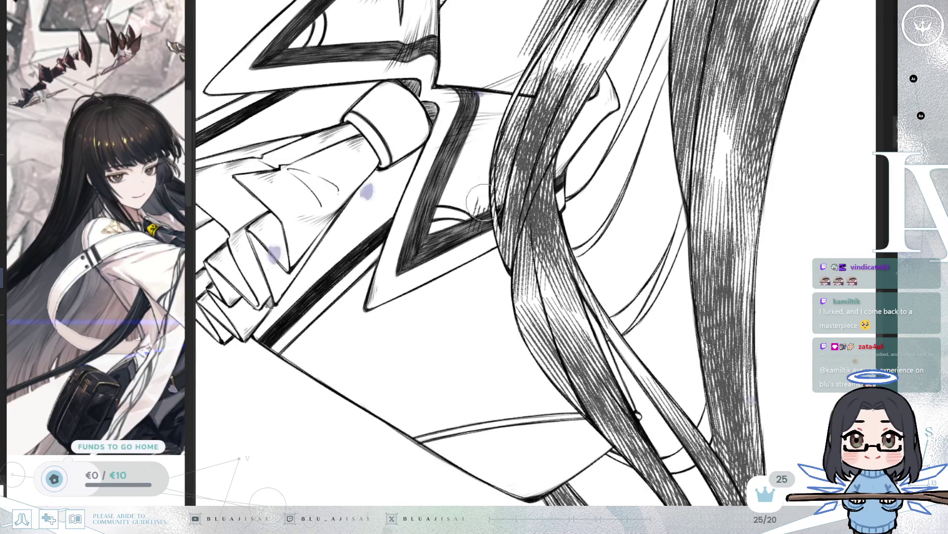
{"action": "left_click_drag", "start_coordinate": [479, 217], "coordinate": [444, 306]}
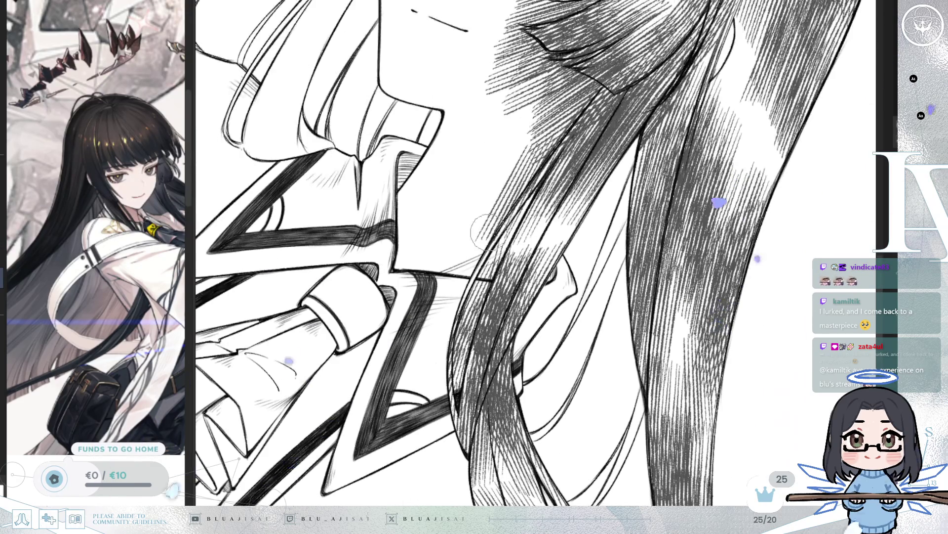
{"action": "left_click_drag", "start_coordinate": [573, 114], "coordinate": [569, 288]}
{"action": "scroll", "coordinate": [593, 220], "scroll_direction": "up", "scroll_amount": 5}
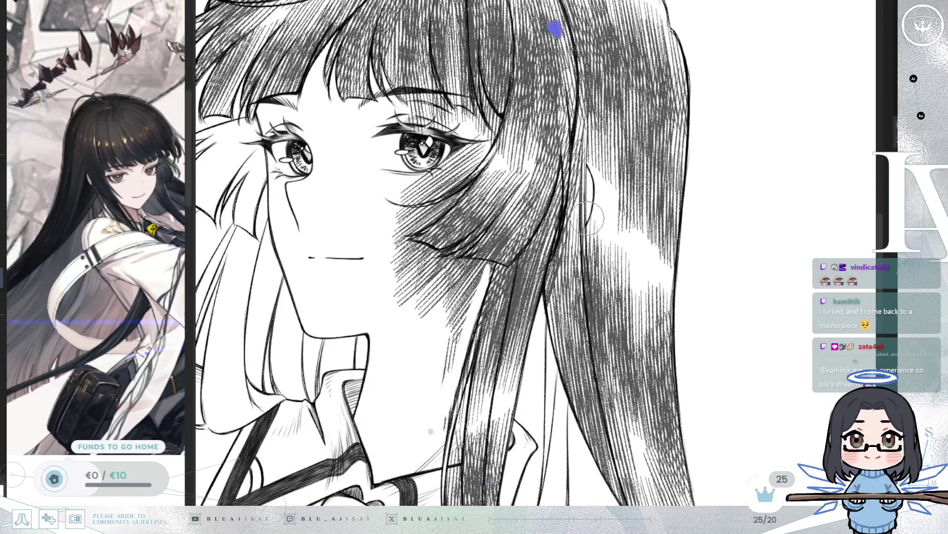
{"action": "left_click_drag", "start_coordinate": [587, 218], "coordinate": [499, 202]}
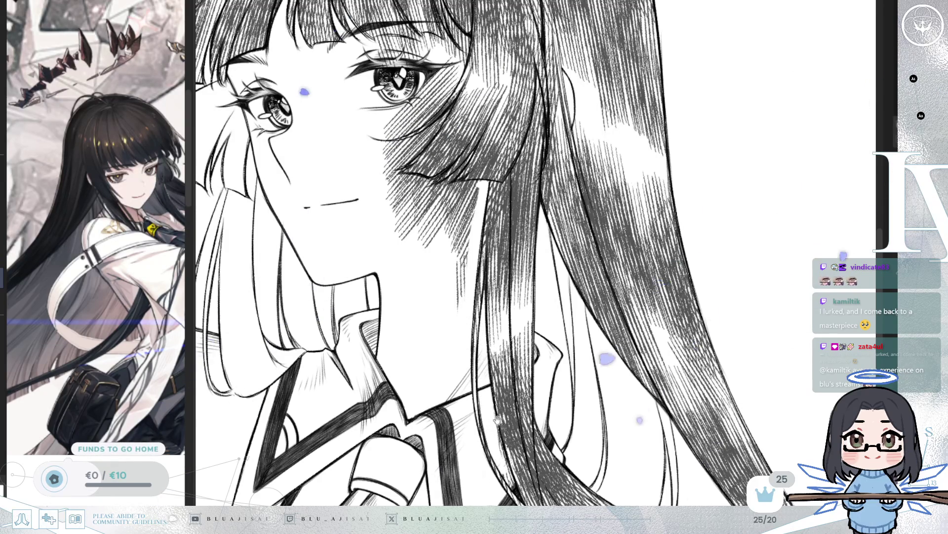
{"action": "left_click_drag", "start_coordinate": [499, 438], "coordinate": [478, 258]}
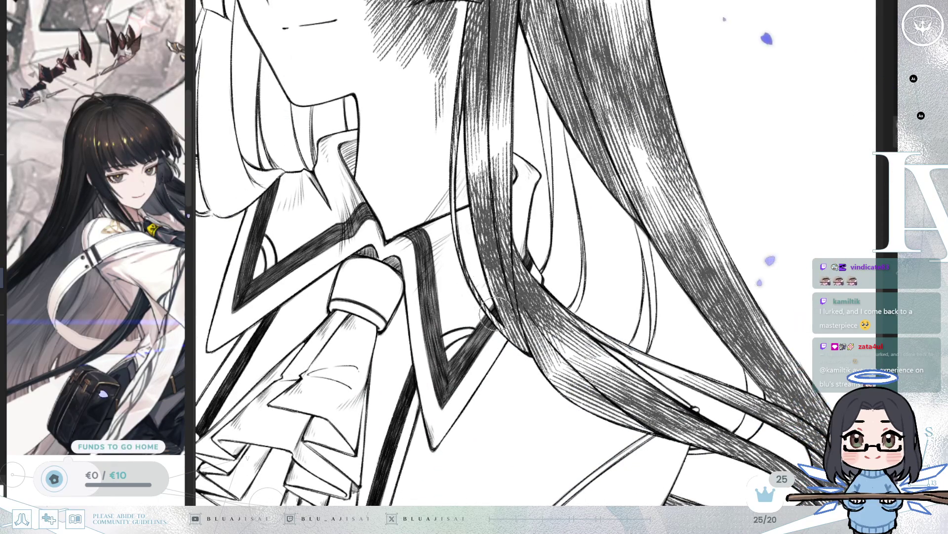
{"action": "scroll", "coordinate": [486, 297], "scroll_direction": "down", "scroll_amount": 4}
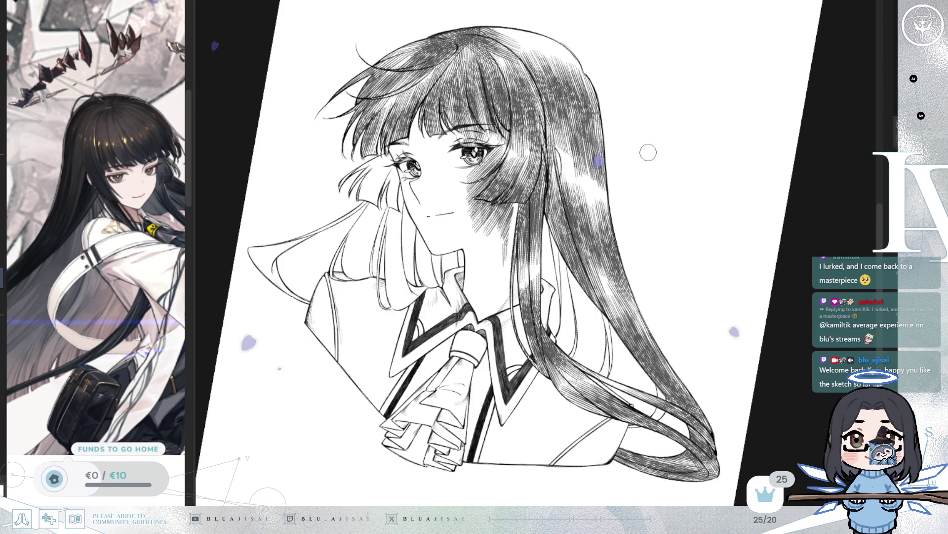
- Erase hatching on the hair beside the face and on the cheek below the bangs
{"action": "scroll", "coordinate": [443, 226], "scroll_direction": "up", "scroll_amount": 3}
{"action": "key", "text": "h"}
{"action": "scroll", "coordinate": [498, 267], "scroll_direction": "up", "scroll_amount": 2}
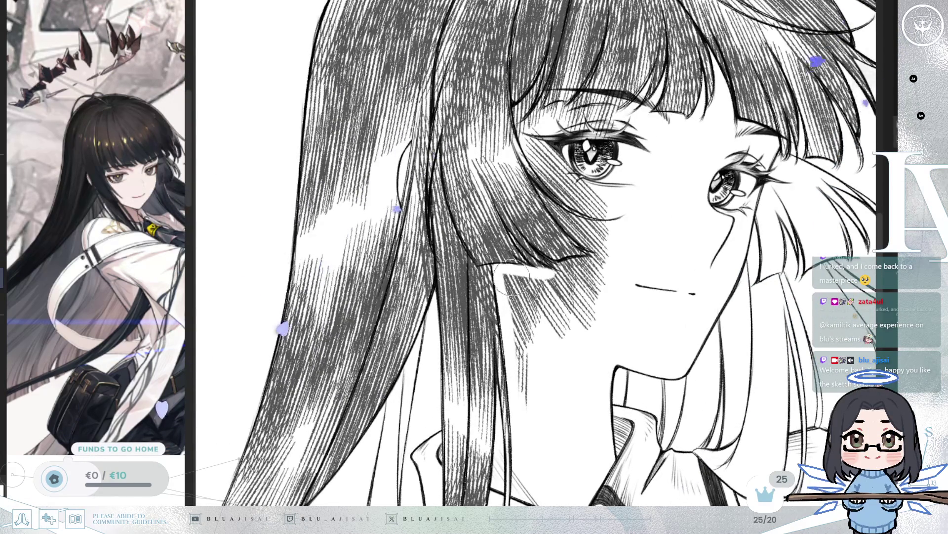
{"action": "mouse_move", "coordinate": [509, 294]}
{"action": "left_mouse_down"}
{"action": "mouse_move", "coordinate": [521, 381]}
{"action": "mouse_move", "coordinate": [522, 278]}
{"action": "mouse_move", "coordinate": [541, 332]}
{"action": "left_mouse_up"}
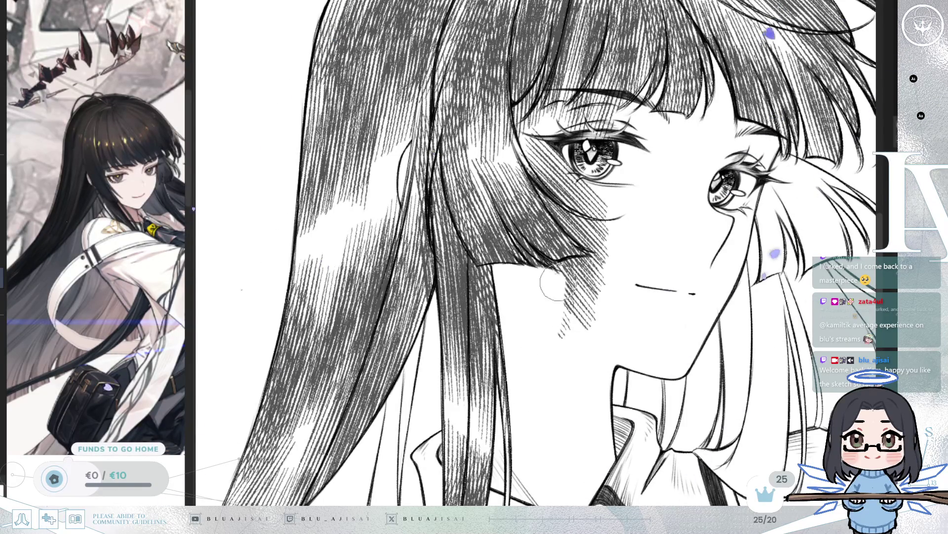
{"action": "key", "text": "minus"}
{"action": "key", "text": "minus"}
{"action": "key", "text": "minus"}
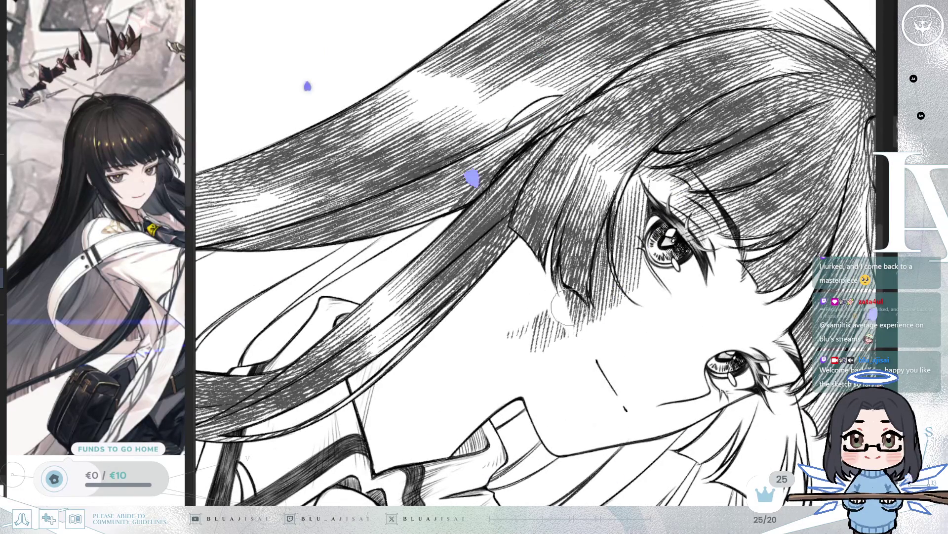
{"action": "mouse_move", "coordinate": [594, 327]}
{"action": "left_mouse_down"}
{"action": "mouse_move", "coordinate": [573, 311]}
{"action": "mouse_move", "coordinate": [523, 341]}
{"action": "left_mouse_up"}
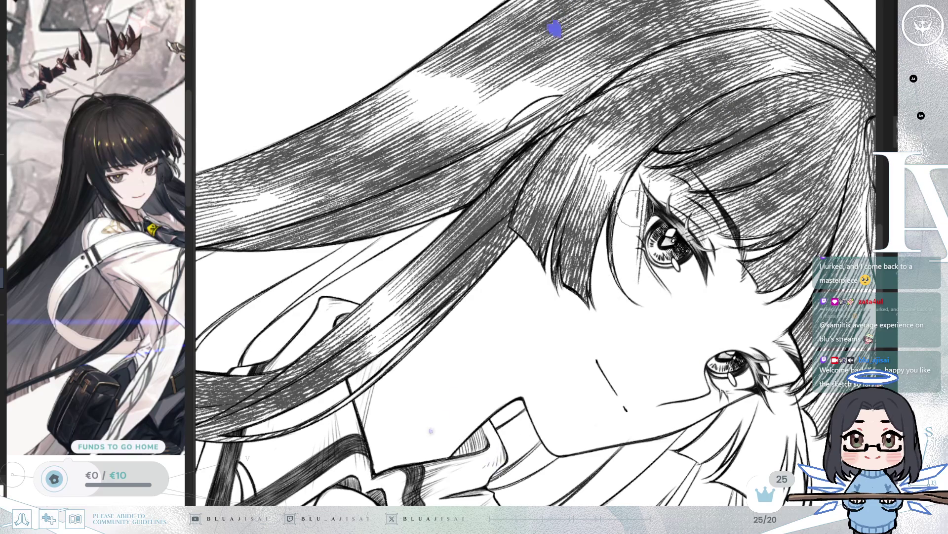
{"action": "mouse_move", "coordinate": [652, 271]}
{"action": "left_mouse_down"}
{"action": "mouse_move", "coordinate": [643, 237]}
{"action": "mouse_move", "coordinate": [654, 209]}
{"action": "mouse_move", "coordinate": [648, 234]}
{"action": "left_mouse_up"}
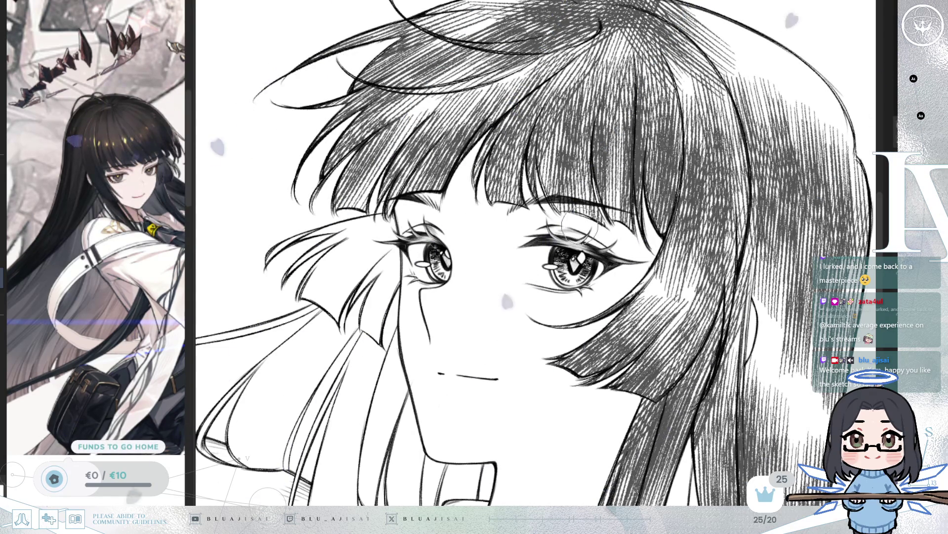
{"action": "scroll", "coordinate": [607, 265], "scroll_direction": "down", "scroll_amount": 5}
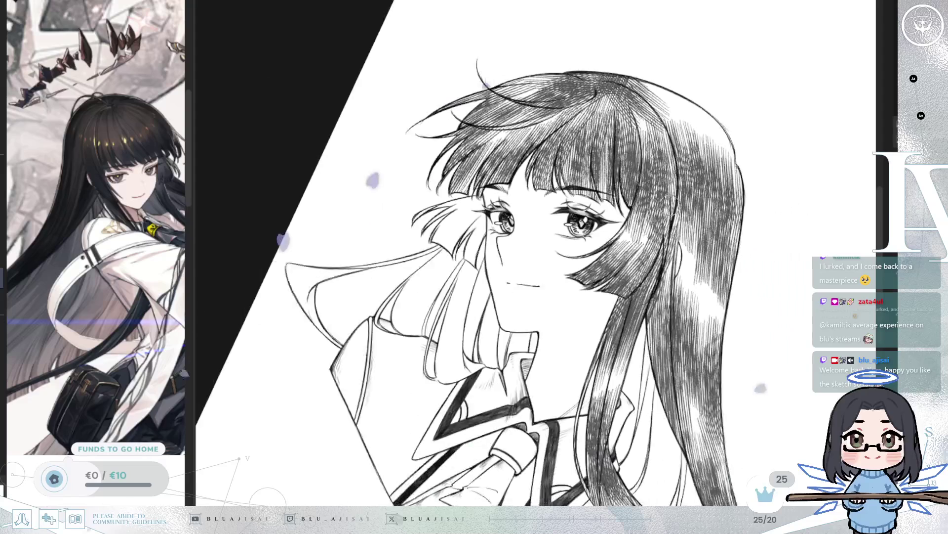
{"action": "key", "text": "ctrl+0"}
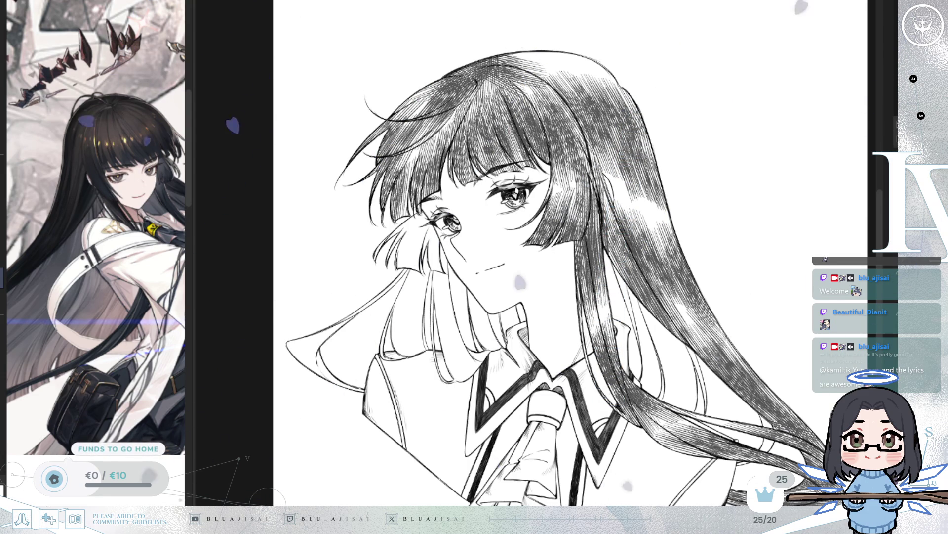
{"action": "key", "text": "ctrl+z"}
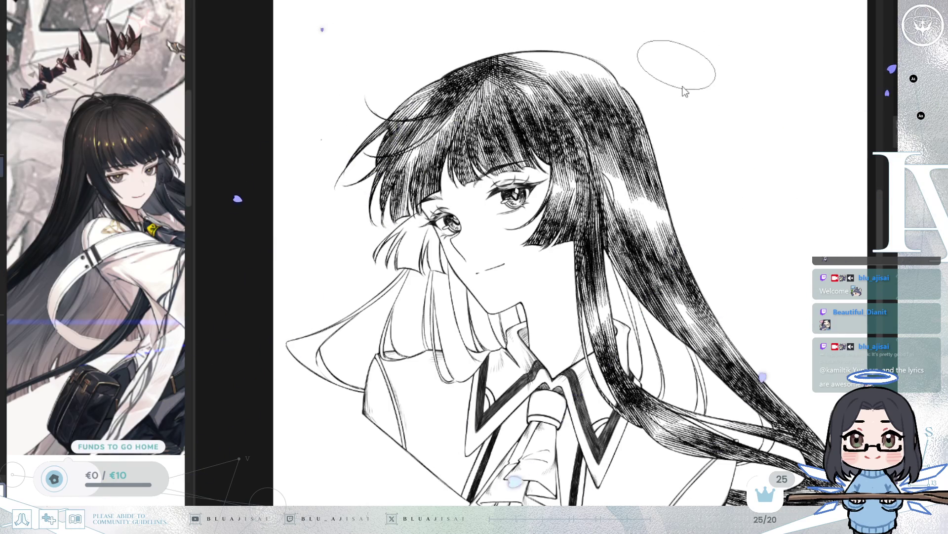
- Lighten patches of the dark hatching in the upper-right hair, the crown and beside the cheek
{"action": "left_click_drag", "start_coordinate": [686, 97], "coordinate": [685, 97]}
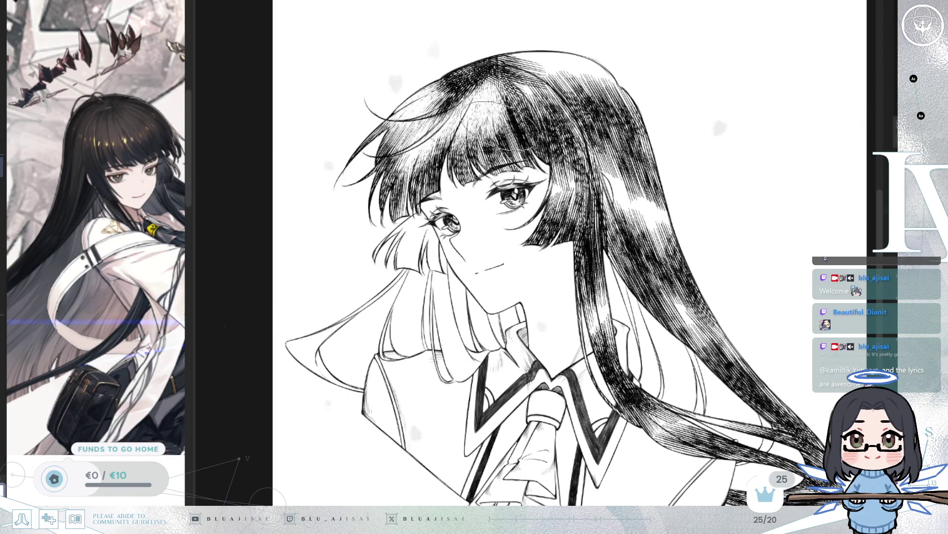
{"action": "mouse_move", "coordinate": [500, 107]}
{"action": "left_mouse_down"}
{"action": "mouse_move", "coordinate": [615, 96]}
{"action": "mouse_move", "coordinate": [621, 111]}
{"action": "left_mouse_up"}
{"action": "key", "text": "h"}
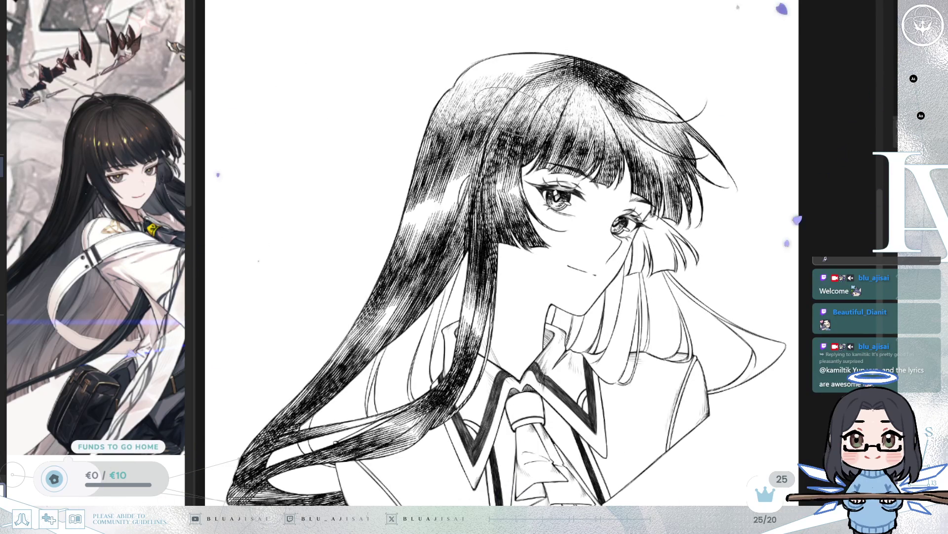
{"action": "mouse_move", "coordinate": [469, 94]}
{"action": "left_mouse_down"}
{"action": "mouse_move", "coordinate": [445, 114]}
{"action": "mouse_move", "coordinate": [538, 94]}
{"action": "mouse_move", "coordinate": [497, 135]}
{"action": "left_mouse_up"}
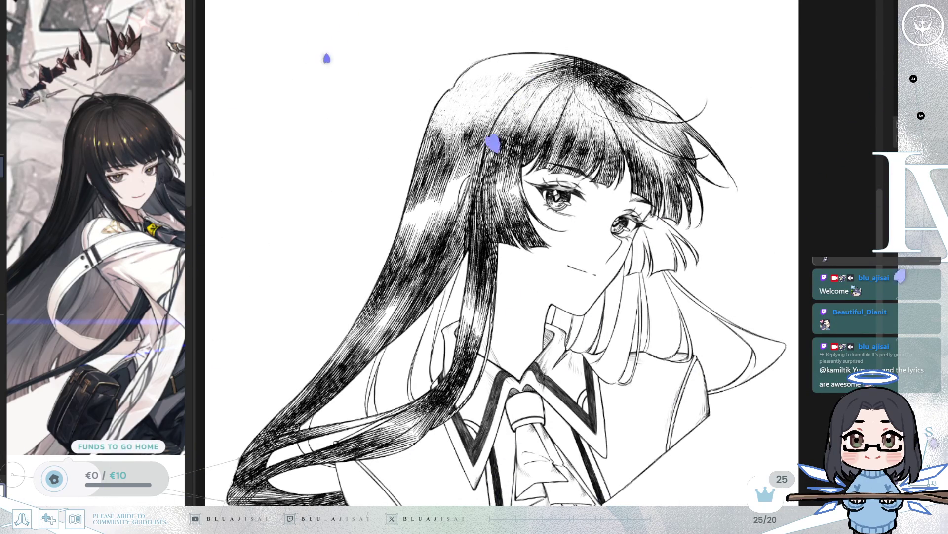
{"action": "mouse_move", "coordinate": [424, 208]}
{"action": "left_mouse_down"}
{"action": "mouse_move", "coordinate": [400, 227]}
{"action": "mouse_move", "coordinate": [410, 232]}
{"action": "mouse_move", "coordinate": [450, 203]}
{"action": "mouse_move", "coordinate": [520, 203]}
{"action": "left_mouse_up"}
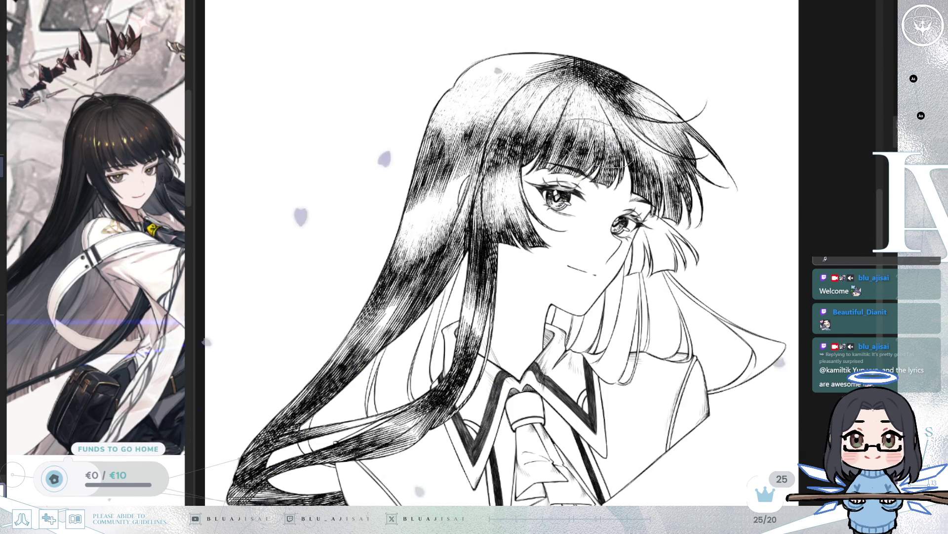
{"action": "left_click_drag", "start_coordinate": [410, 257], "coordinate": [465, 203]}
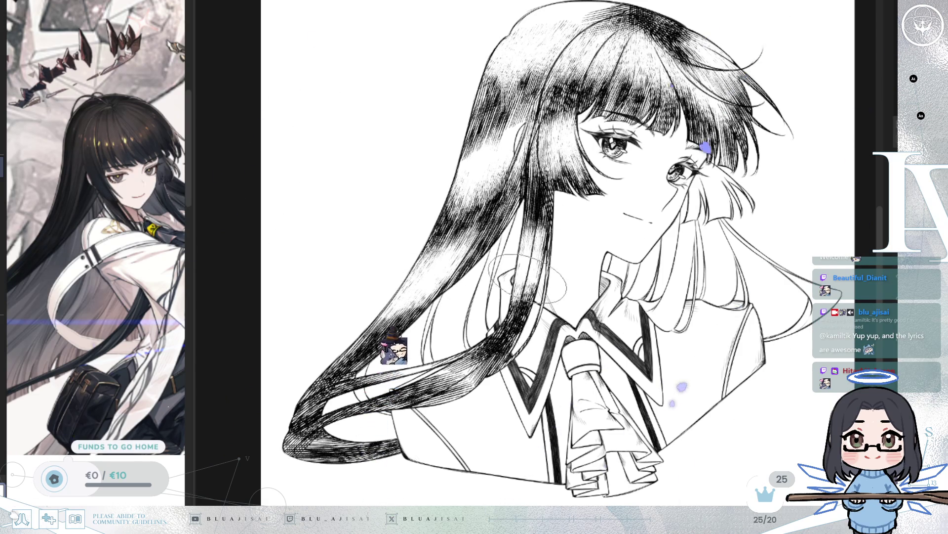
{"action": "key", "text": "h"}
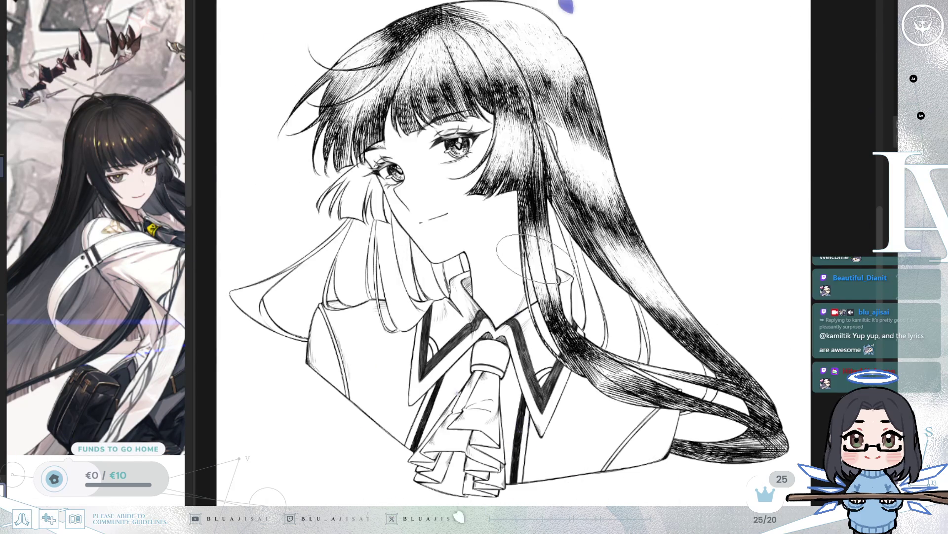
{"action": "key", "text": "End"}
{"action": "key", "text": "End"}
{"action": "key", "text": "End"}
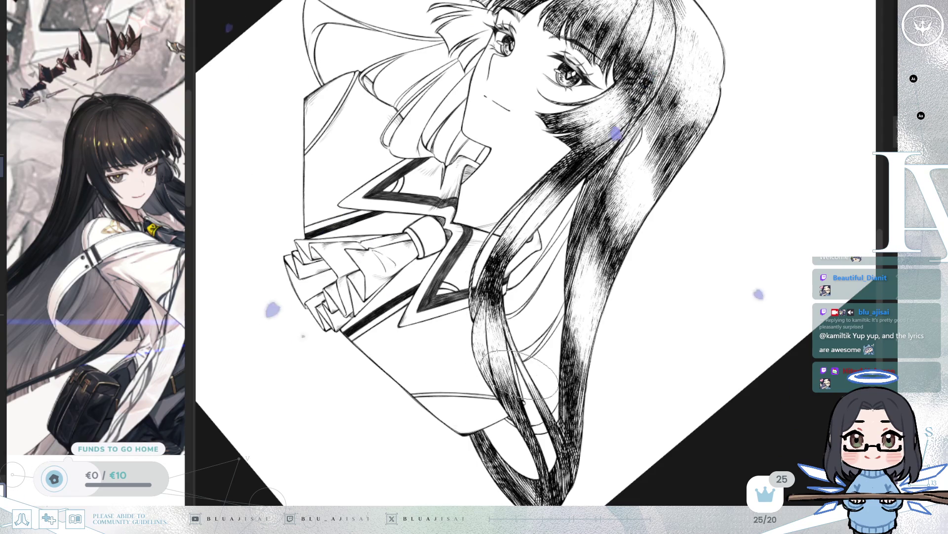
{"action": "scroll", "coordinate": [570, 323], "scroll_direction": "down", "scroll_amount": 3}
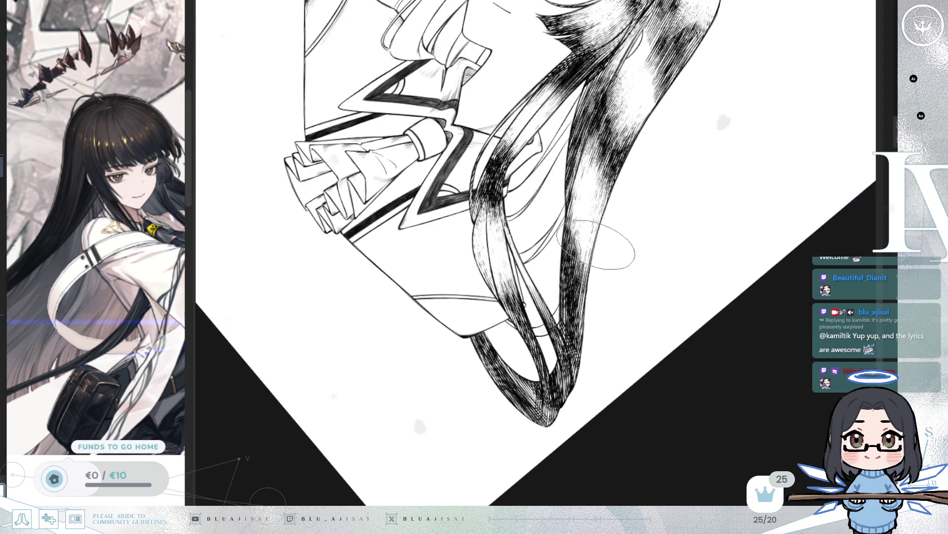
{"action": "key", "text": "Delete"}
{"action": "key", "text": "Delete"}
{"action": "key", "text": "Delete"}
{"action": "scroll", "coordinate": [679, 212], "scroll_direction": "down", "scroll_amount": 3}
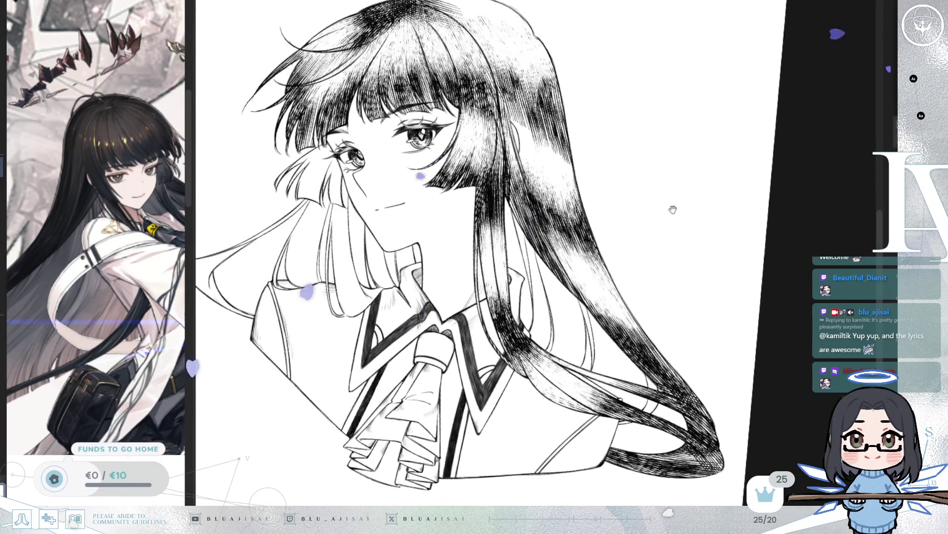
{"action": "key", "text": "Delete"}
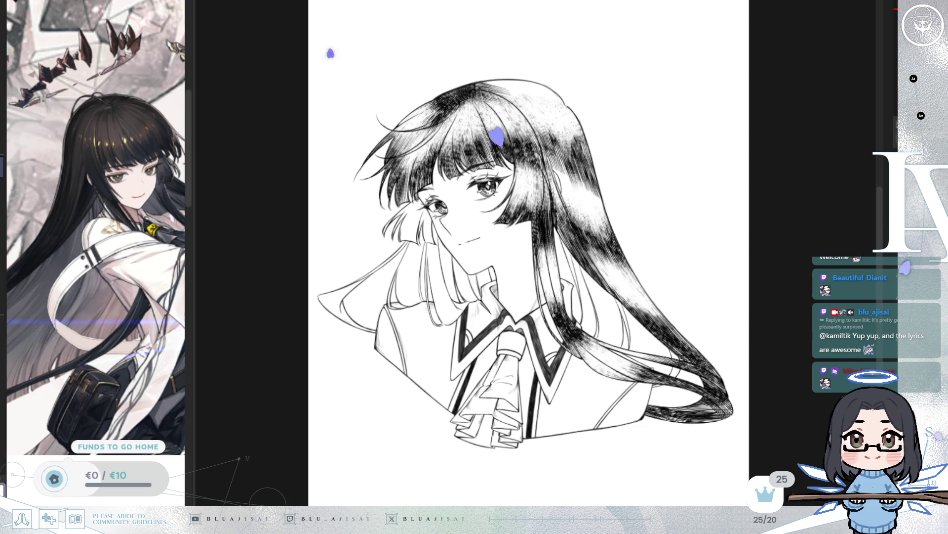
{"action": "scroll", "coordinate": [525, 151], "scroll_direction": "up", "scroll_amount": 2}
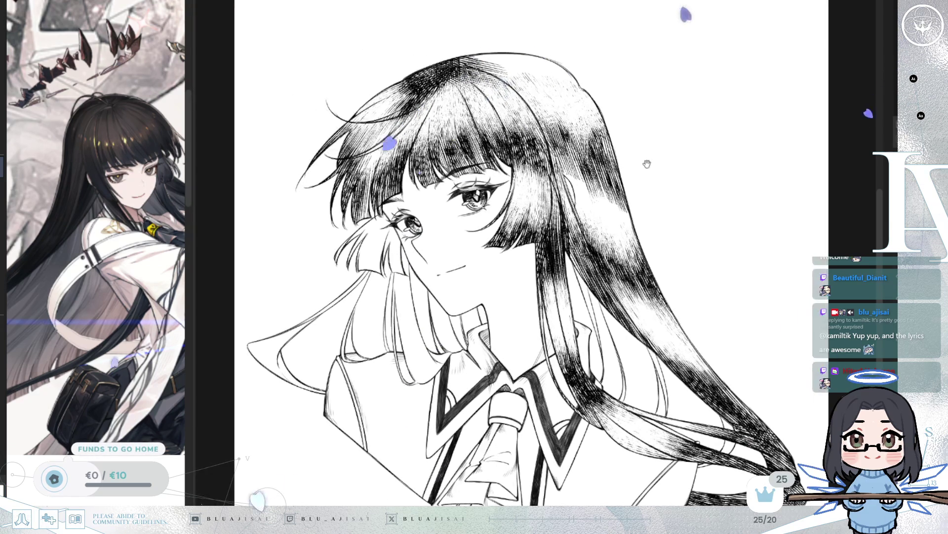